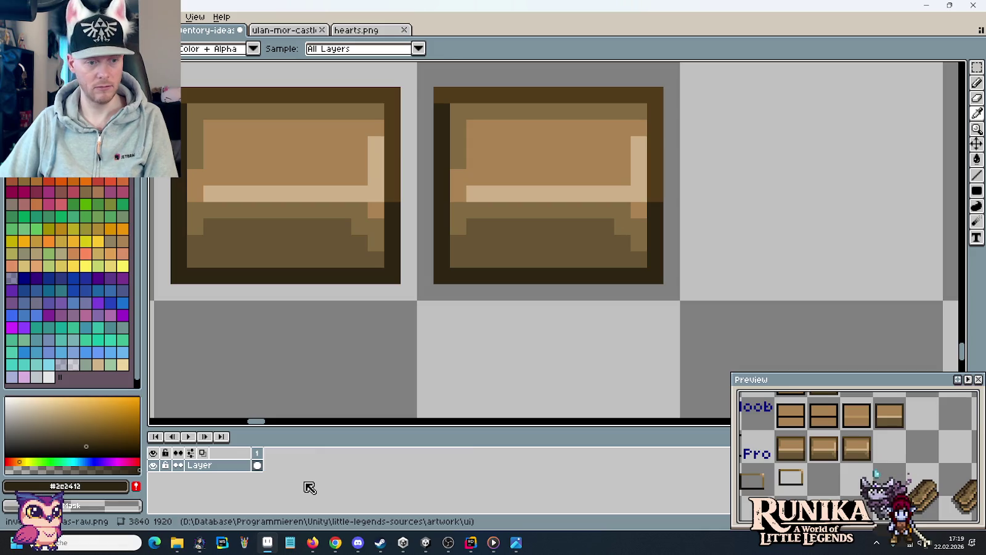
Pick a purple hue and pencil a dark purple stripe along the third Pro chest's bottom and left edges.
{"action": "left_click", "coordinate": [124, 459]}
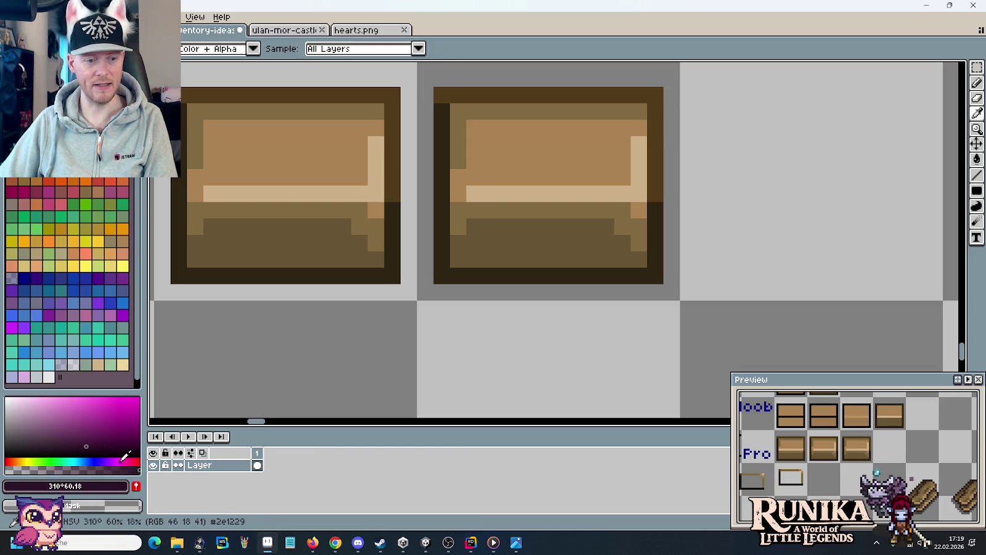
{"action": "key", "text": "b"}
{"action": "mouse_move", "coordinate": [655, 275]}
{"action": "left_mouse_down"}
{"action": "mouse_move", "coordinate": [581, 277]}
{"action": "mouse_move", "coordinate": [438, 115]}
{"action": "left_mouse_up"}
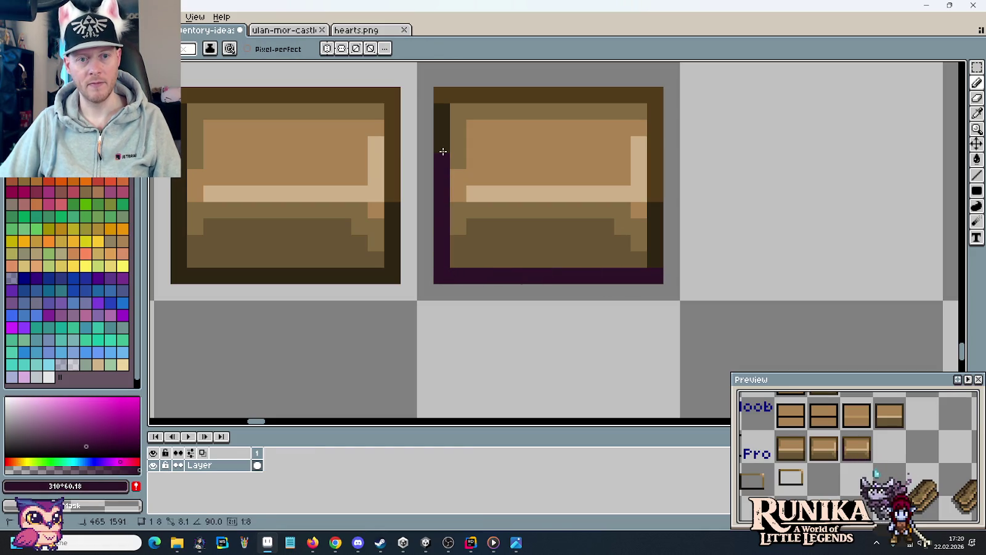
{"action": "scroll", "coordinate": [589, 314], "scroll_direction": "down", "scroll_amount": 4}
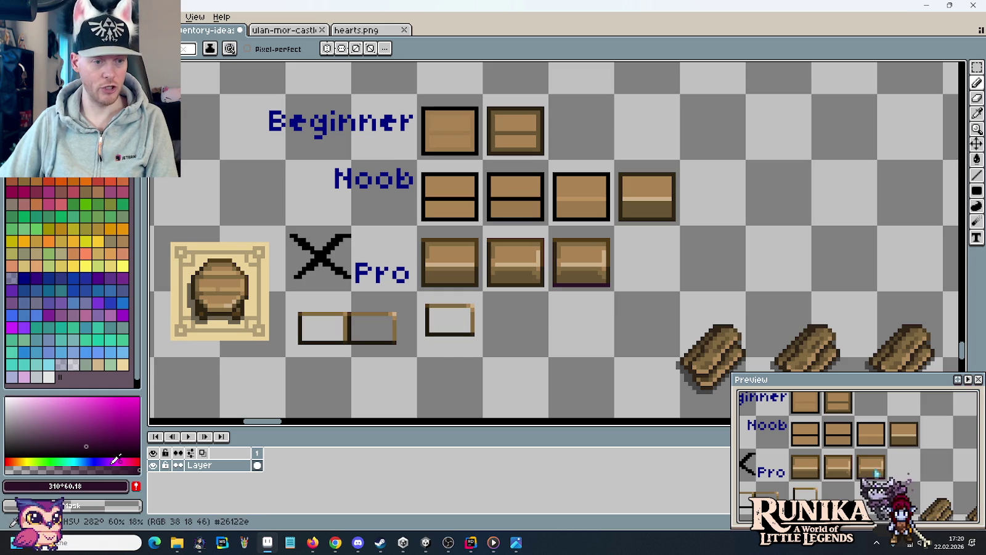
Sample the dark purple #2e1229 and open the colour editor showing RGB 46, 18, 41.
{"action": "key", "text": "i"}
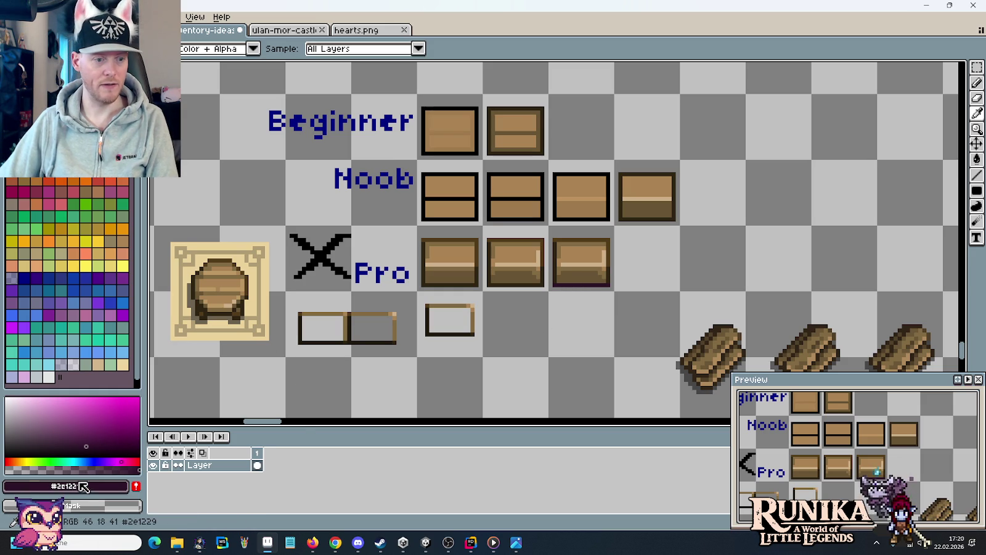
{"action": "left_click", "coordinate": [79, 489]}
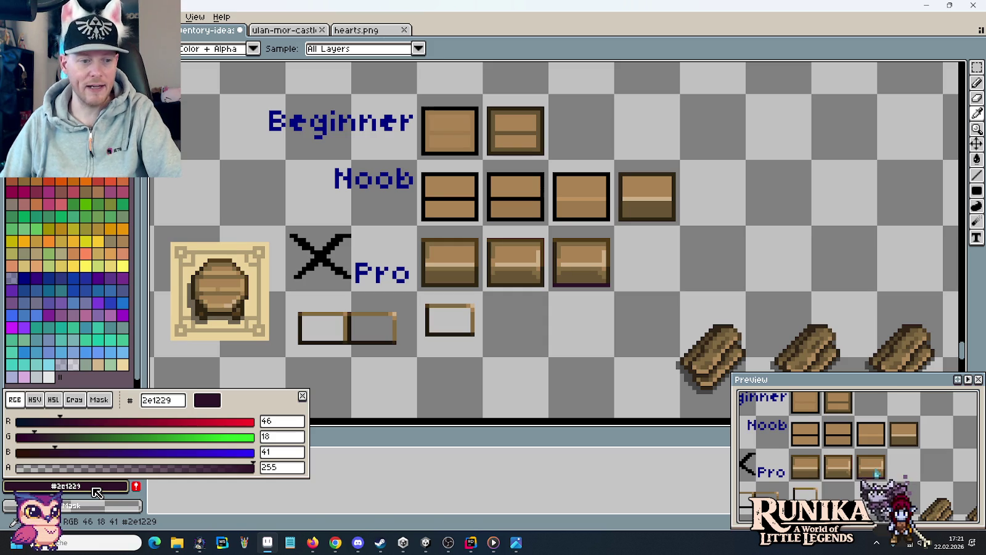
Close the colour editor popup, leaving the drawing colour dark navy #12132e.
{"action": "left_click", "coordinate": [186, 487]}
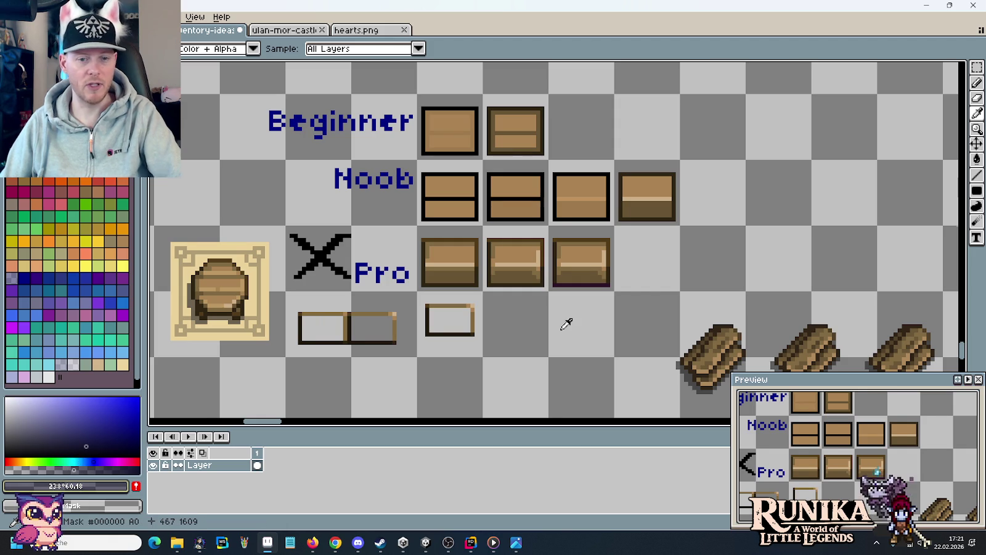
Zoom into the Pro chests and repaint the purple bottom edge with the dark brown outline colour.
{"action": "scroll", "coordinate": [564, 324], "scroll_direction": "up", "scroll_amount": 2}
{"action": "left_click_drag", "start_coordinate": [594, 235], "coordinate": [589, 333]}
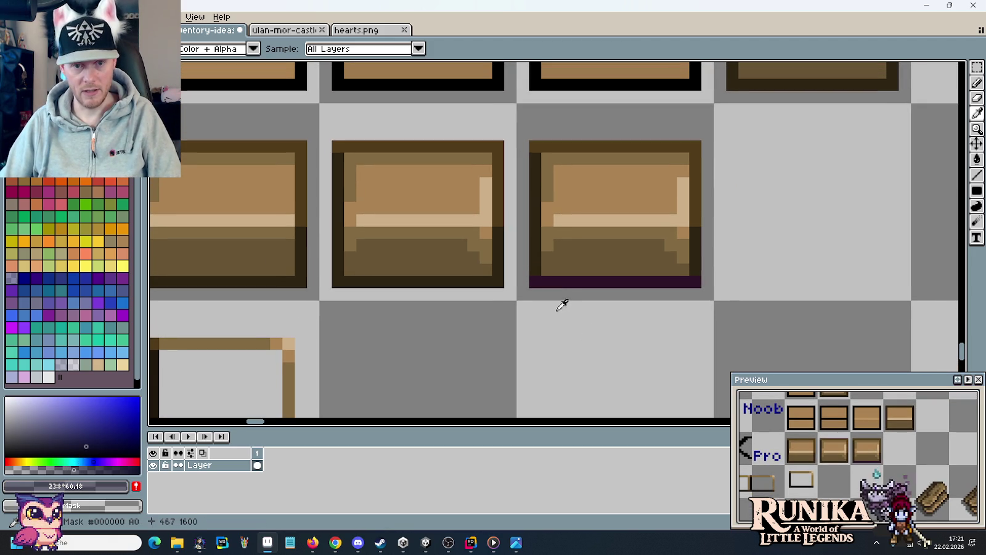
{"action": "key", "text": "b"}
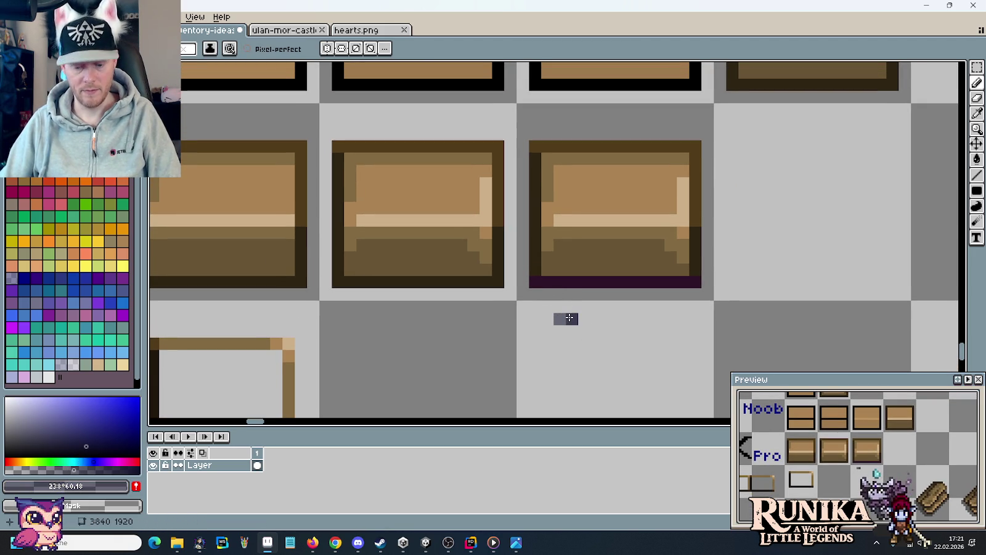
{"action": "key", "text": "i"}
{"action": "left_click", "coordinate": [501, 249]}
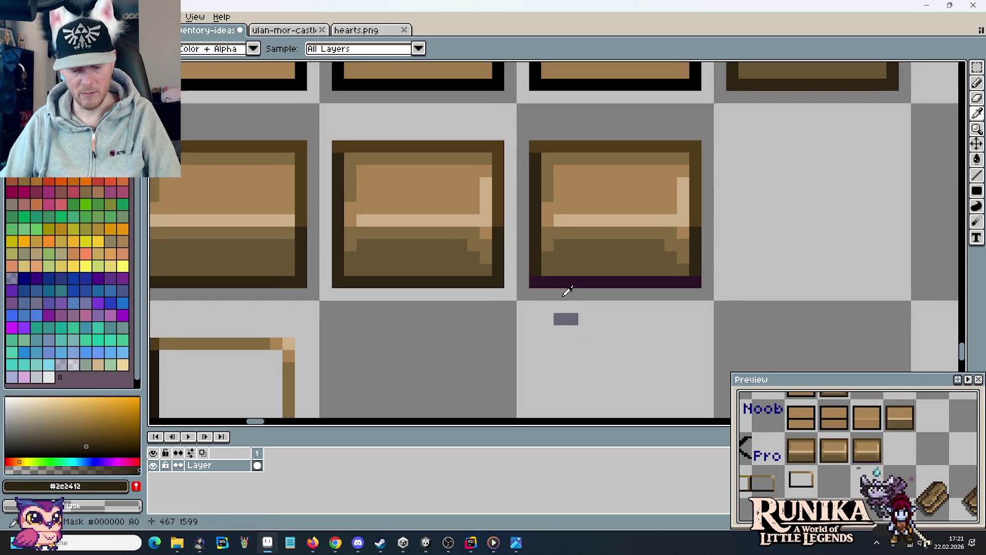
{"action": "key", "text": "b"}
{"action": "left_click_drag", "start_coordinate": [533, 282], "coordinate": [694, 282]}
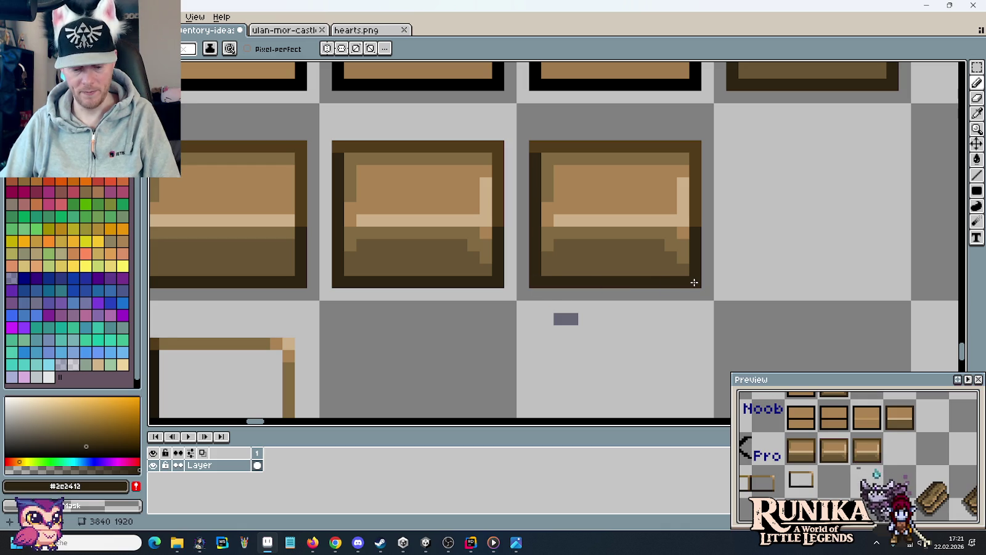
Repaint the third chest's bottom and left edges dark navy, then sample the near-black edge colour.
{"action": "key", "text": "i"}
{"action": "left_click", "coordinate": [614, 296]}
{"action": "key", "text": "b"}
{"action": "left_click_drag", "start_coordinate": [694, 282], "coordinate": [540, 280]}
{"action": "left_click_drag", "start_coordinate": [536, 216], "coordinate": [535, 161]}
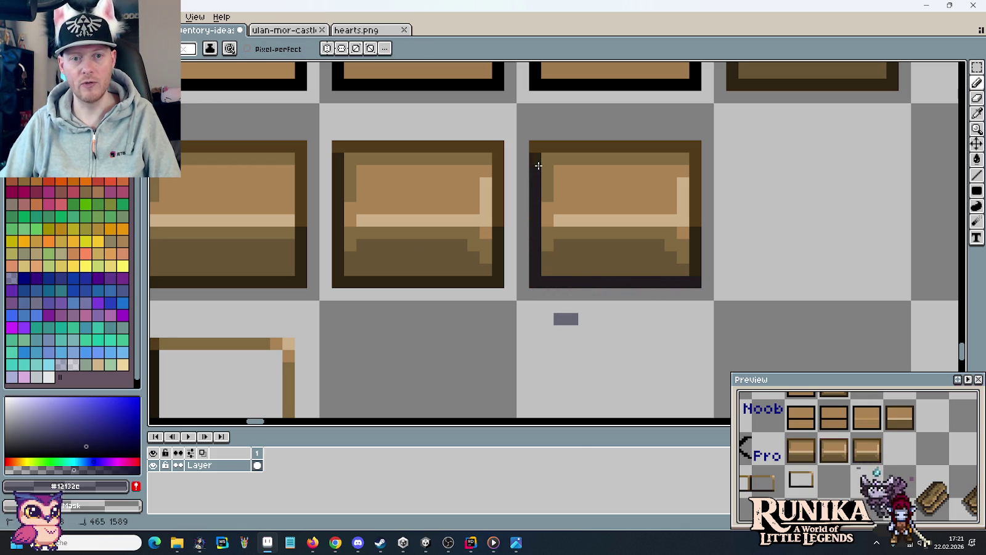
{"action": "key", "text": "i"}
{"action": "left_click", "coordinate": [537, 248]}
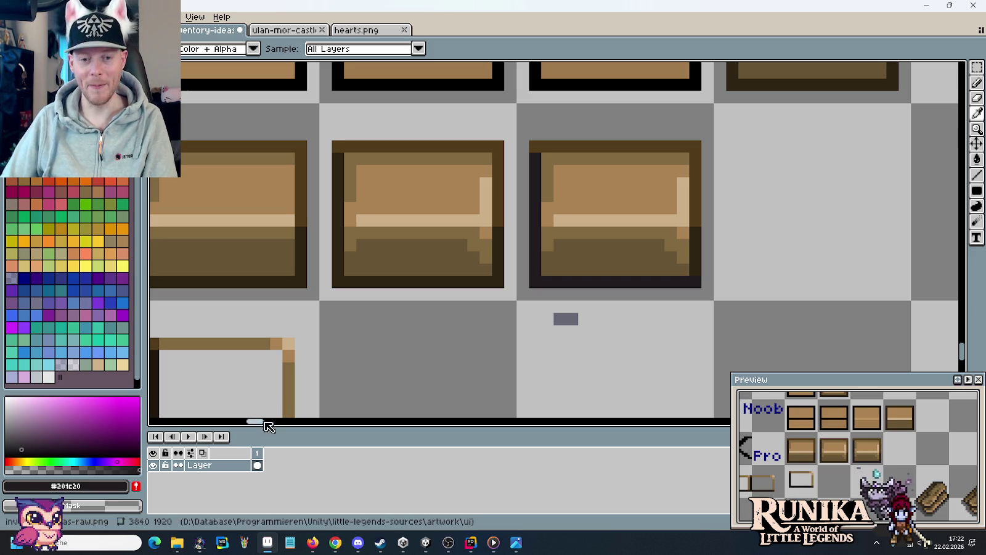
Darken the third chest's bottom inner row, top border and right border in navy.
{"action": "left_click", "coordinate": [565, 317]}
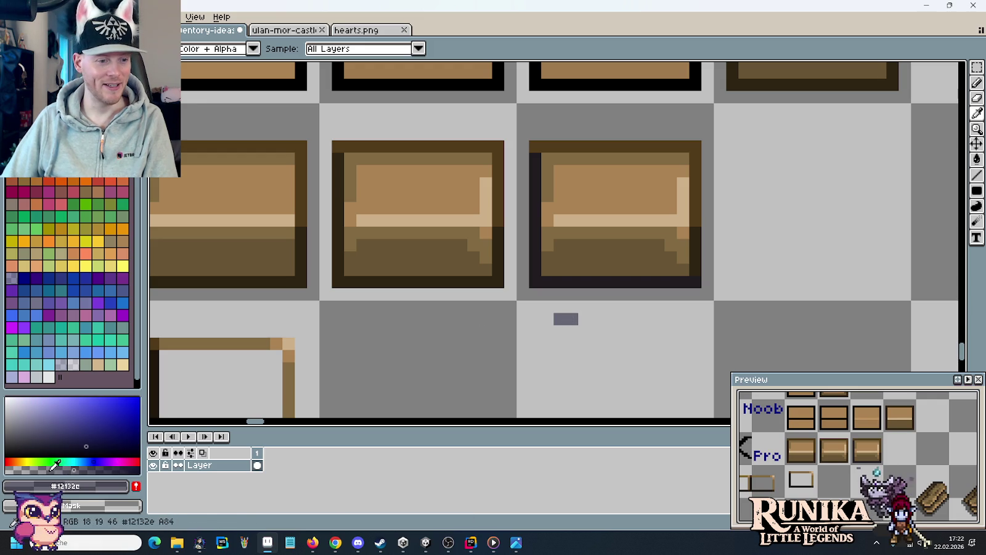
{"action": "key", "text": "b"}
{"action": "mouse_move", "coordinate": [683, 269]}
{"action": "left_mouse_down"}
{"action": "mouse_move", "coordinate": [548, 265]}
{"action": "mouse_move", "coordinate": [667, 258]}
{"action": "mouse_move", "coordinate": [563, 246]}
{"action": "mouse_move", "coordinate": [548, 163]}
{"action": "mouse_move", "coordinate": [678, 157]}
{"action": "mouse_move", "coordinate": [686, 185]}
{"action": "left_mouse_up"}
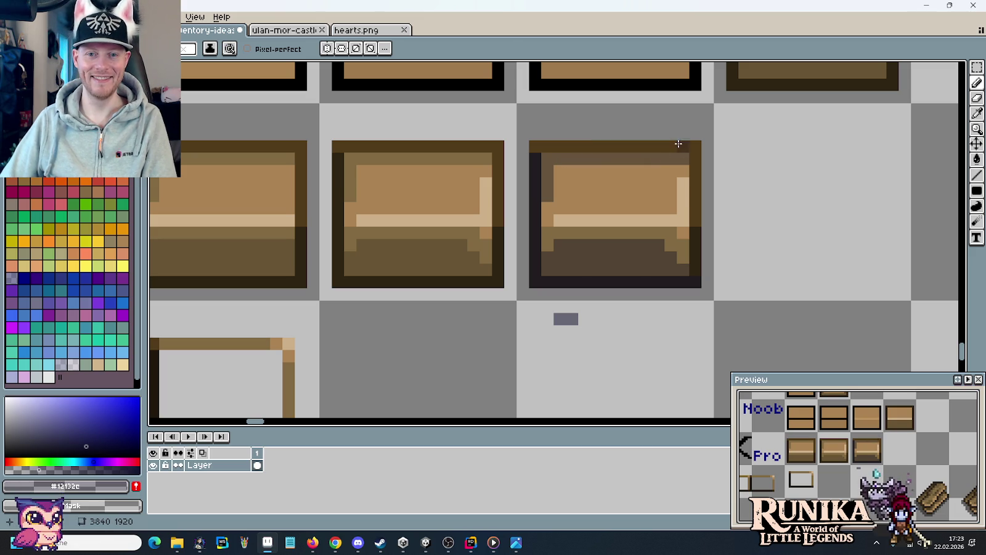
{"action": "left_click_drag", "start_coordinate": [695, 149], "coordinate": [545, 145]}
{"action": "left_click_drag", "start_coordinate": [696, 158], "coordinate": [694, 219]}
Zoom out and clear the empty cells beside the Pro chests with a rectangular selection.
{"action": "scroll", "coordinate": [694, 219], "scroll_direction": "down", "scroll_amount": 2}
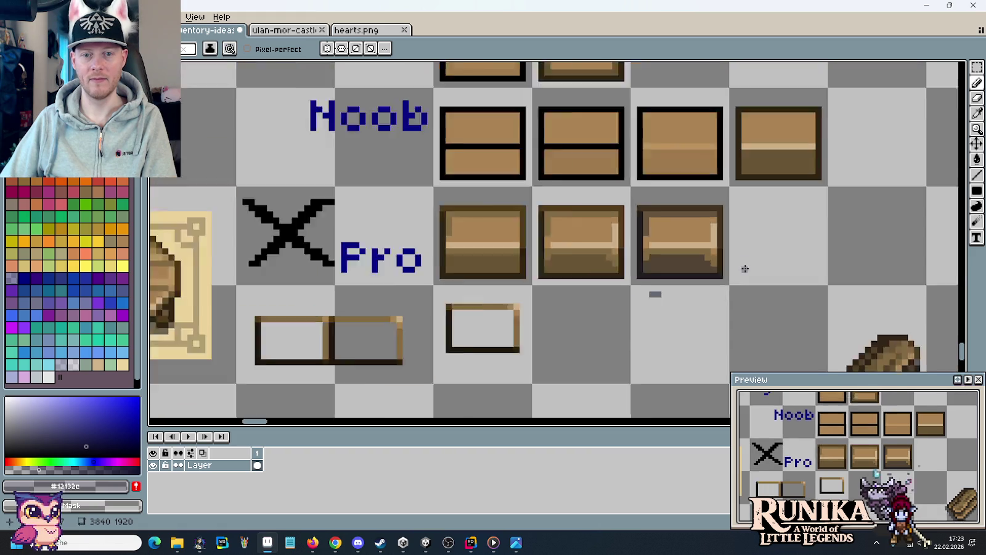
{"action": "scroll", "coordinate": [740, 268], "scroll_direction": "down", "scroll_amount": 1}
{"action": "key", "text": "m"}
{"action": "mouse_move", "coordinate": [665, 277]}
{"action": "left_mouse_down"}
{"action": "mouse_move", "coordinate": [699, 293]}
{"action": "mouse_move", "coordinate": [692, 304]}
{"action": "left_mouse_up"}
{"action": "left_click", "coordinate": [759, 294]}
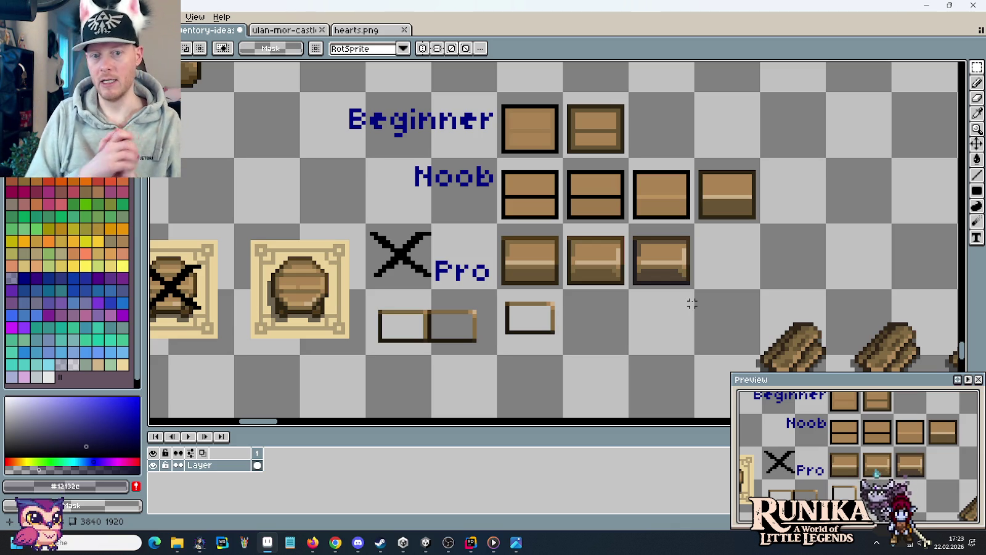
Select and deselect the third Pro chest tile, then save the sprite sheet.
{"action": "left_click", "coordinate": [660, 270]}
{"action": "left_click", "coordinate": [639, 328]}
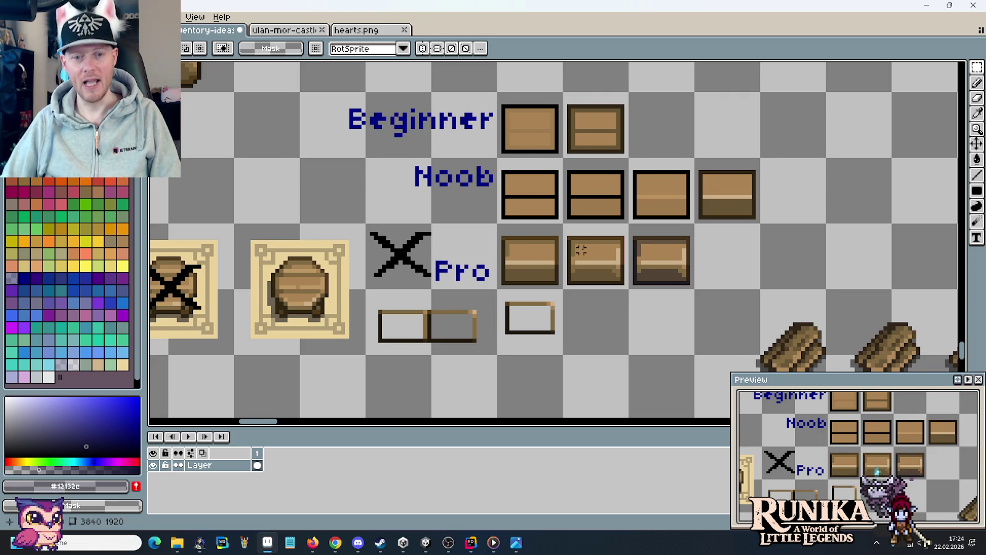
{"action": "scroll", "coordinate": [581, 250], "scroll_direction": "down", "scroll_amount": 1}
{"action": "key", "text": "ctrl+s"}
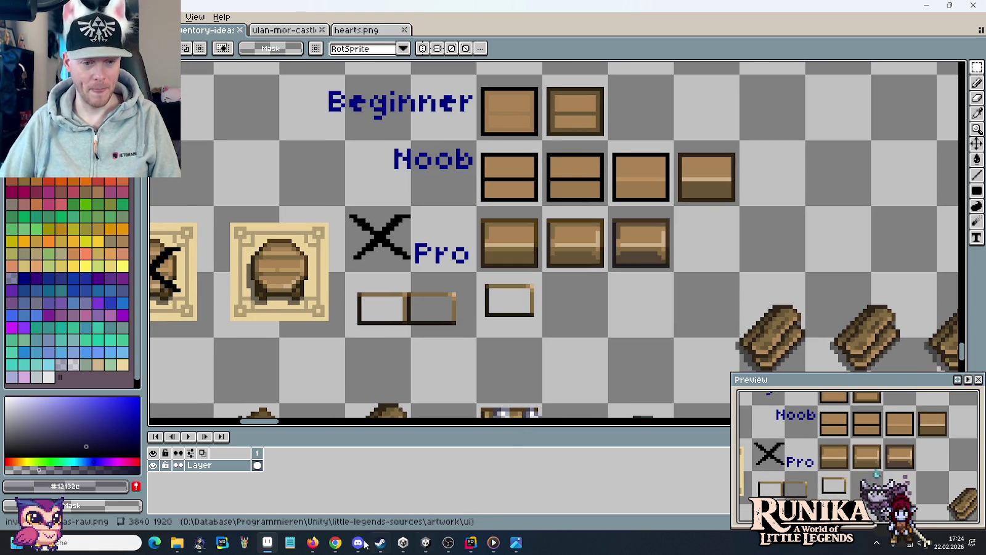
{"action": "left_click", "coordinate": [335, 543]}
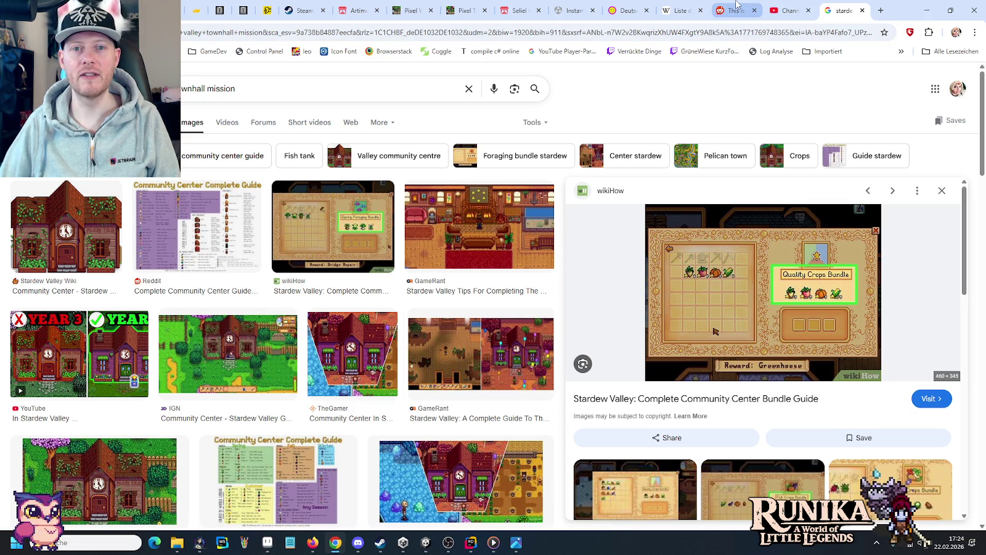
Search Google Images for 'illusion of gaia' bosses and preview the Dark Gaia screenshot.
{"action": "triple_click", "coordinate": [266, 92]}
{"action": "type", "text": "illusion"}
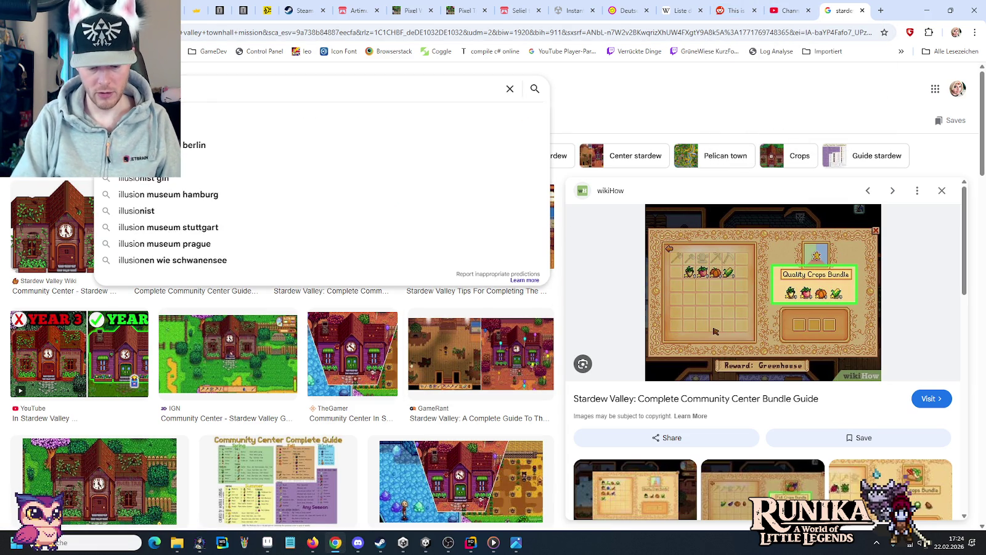
{"action": "type", "text": " of gaia"}
{"action": "key", "text": "Return"}
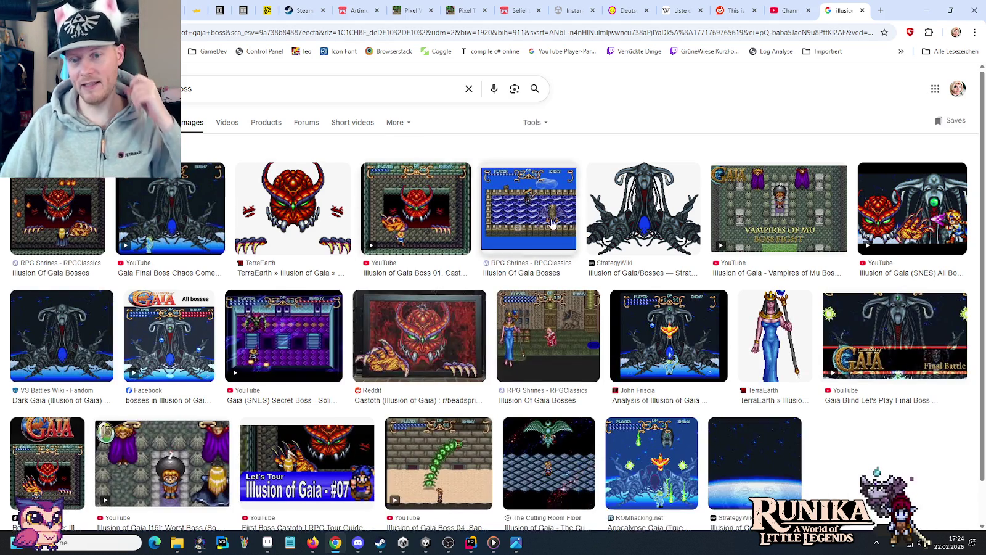
{"action": "left_click", "coordinate": [657, 338]}
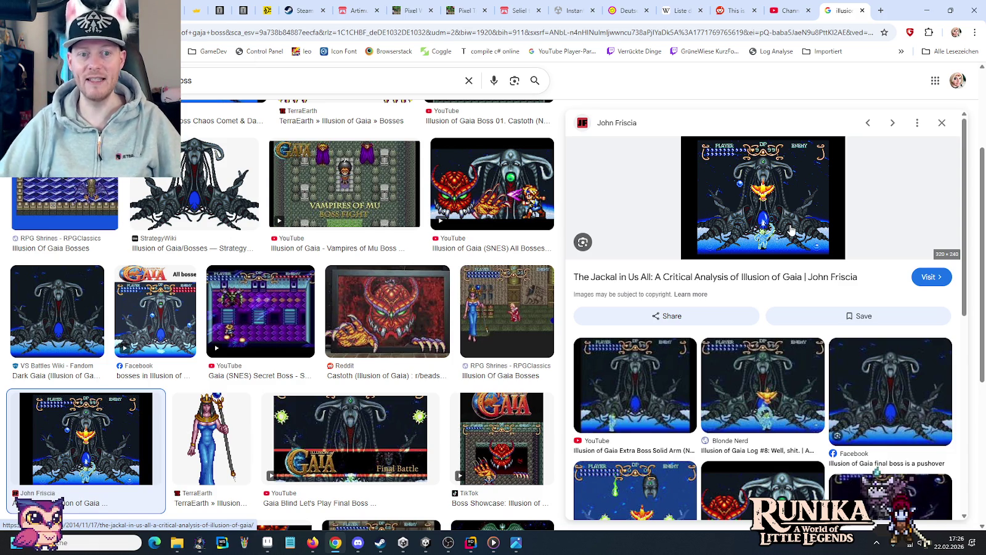
{"action": "left_click", "coordinate": [427, 543]}
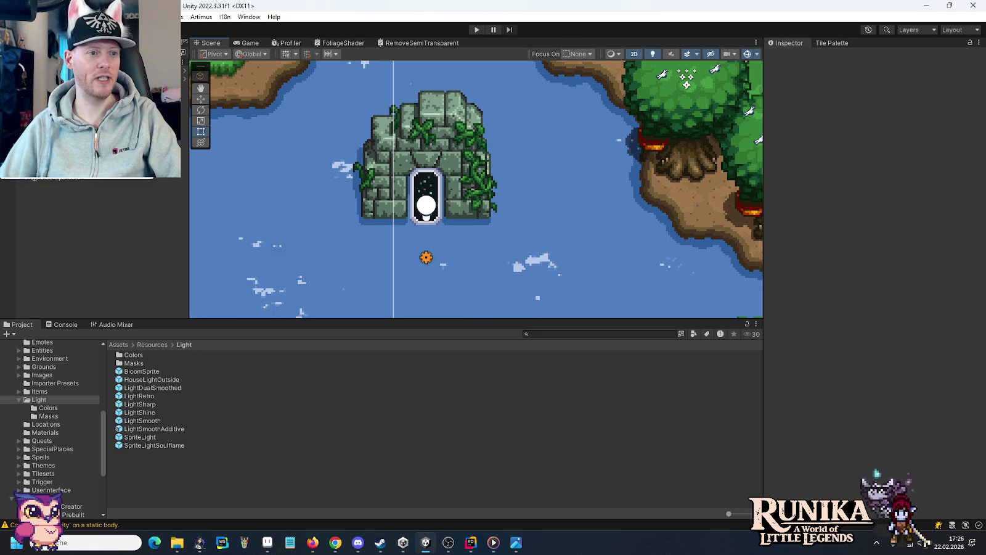
Build the game and read the Console error about the incorrect IntroScene.unity path.
{"action": "key", "text": "ctrl+b"}
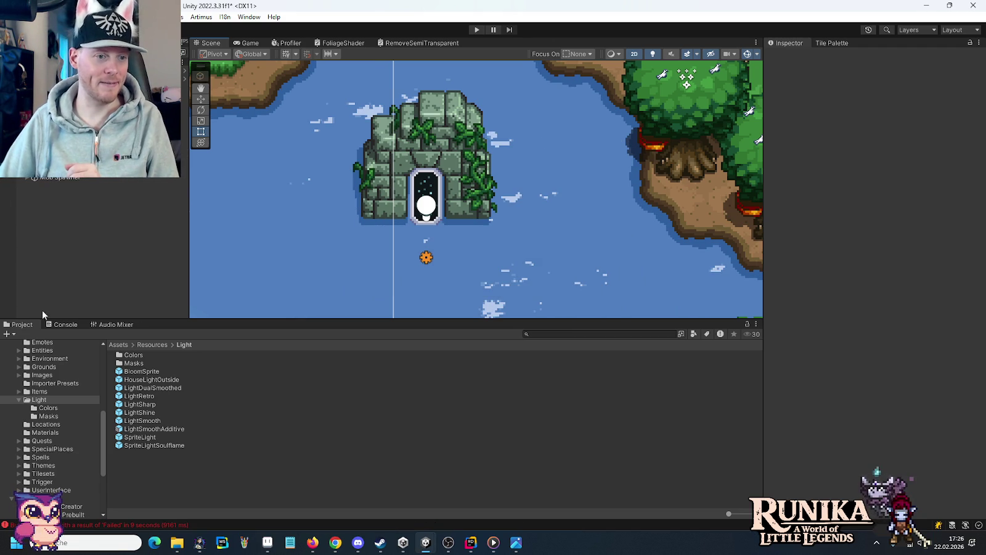
{"action": "left_click", "coordinate": [66, 325]}
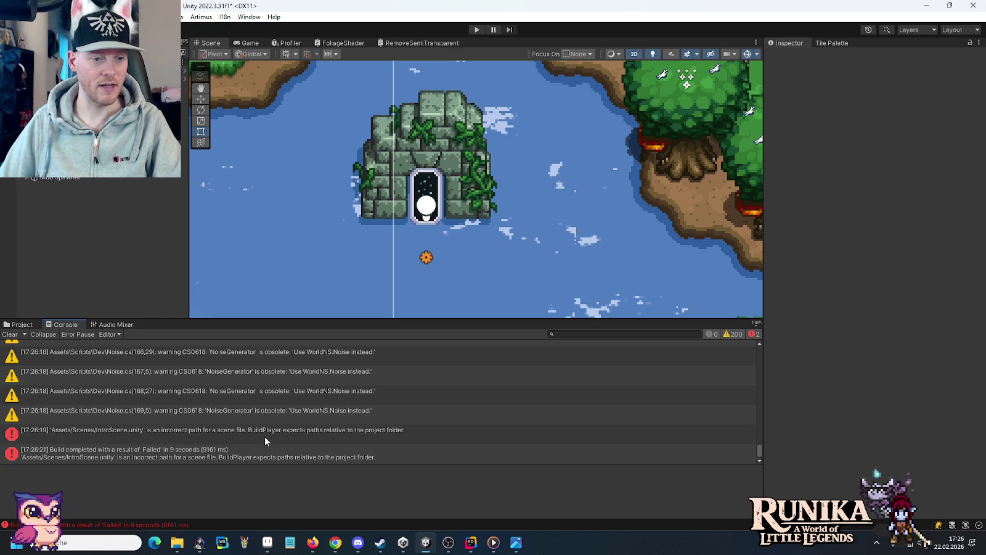
{"action": "left_click", "coordinate": [265, 439]}
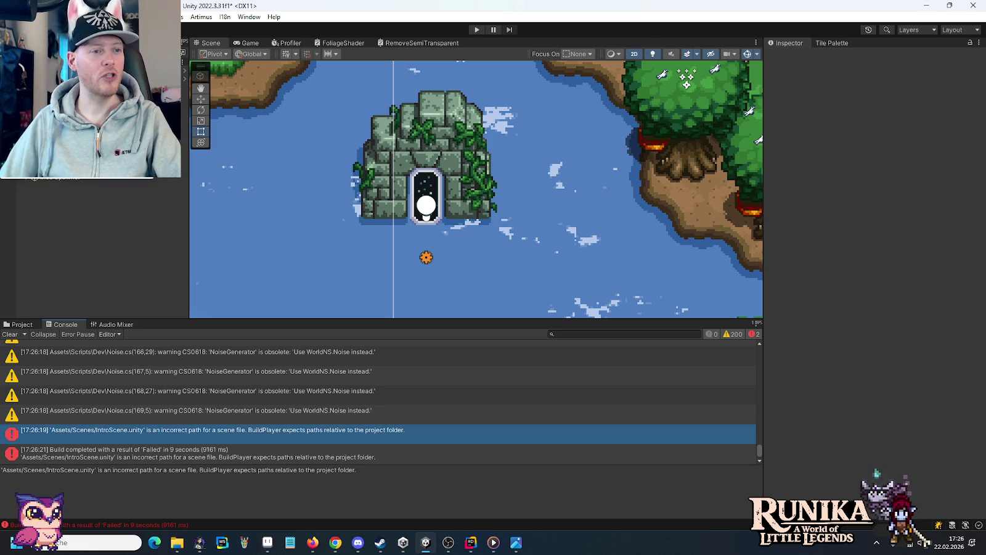
Remove the deleted IntroScene entry from Build Settings and start a fresh build.
{"action": "key", "text": "ctrl+shift+b"}
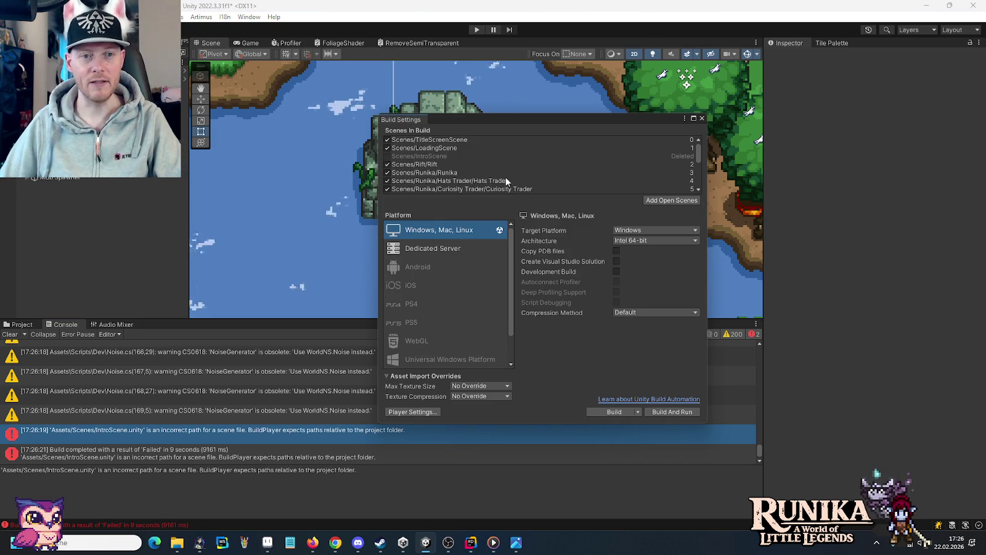
{"action": "left_click", "coordinate": [444, 157]}
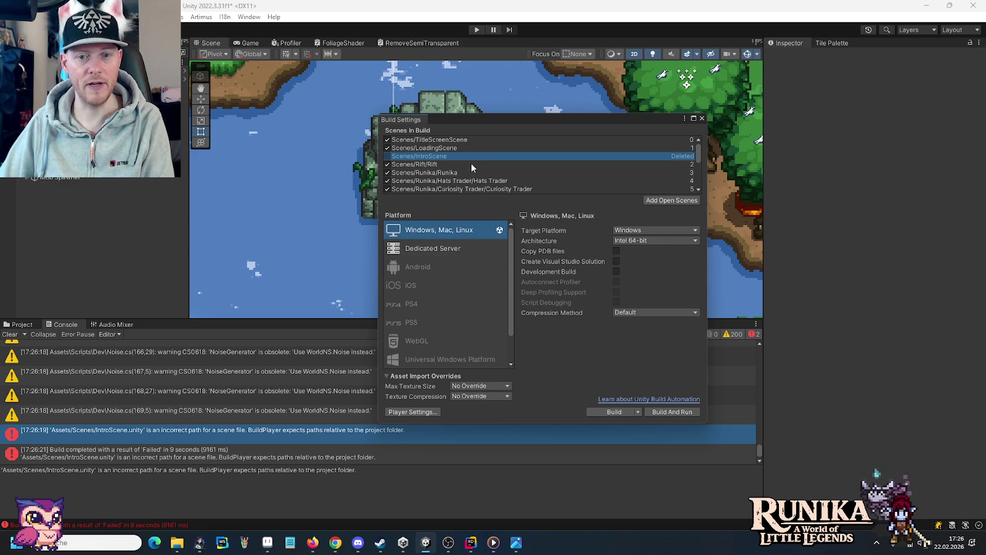
{"action": "key", "text": "Delete"}
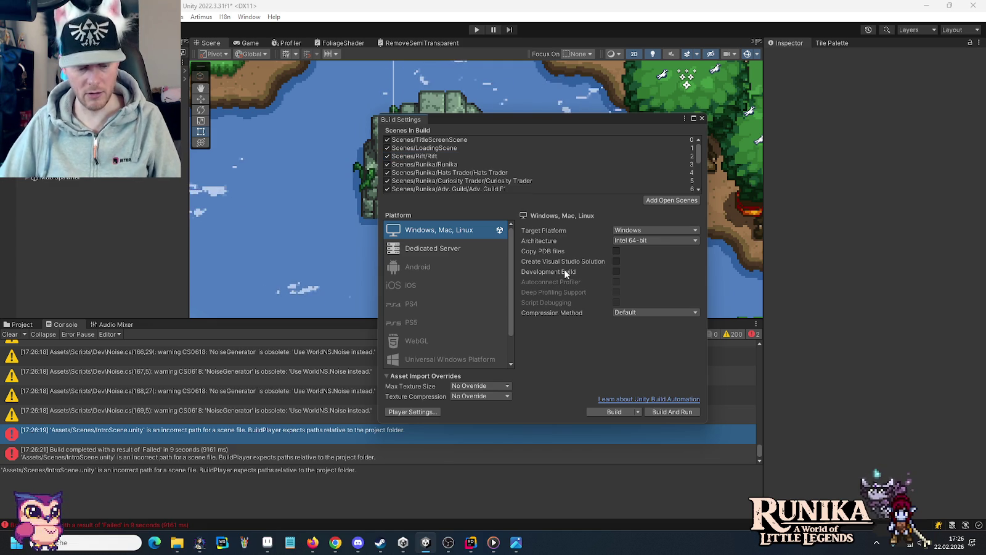
{"action": "left_click", "coordinate": [702, 118]}
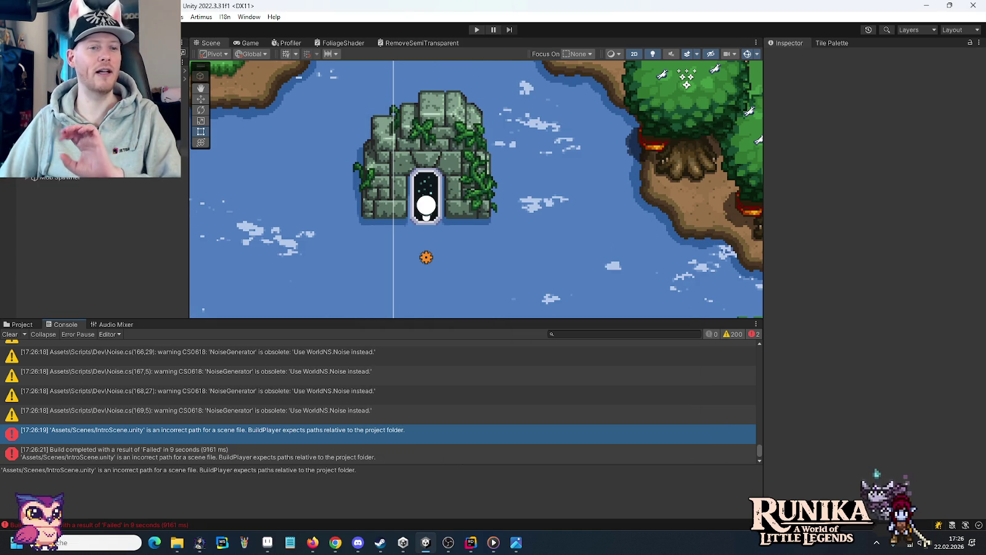
{"action": "key", "text": "ctrl+b"}
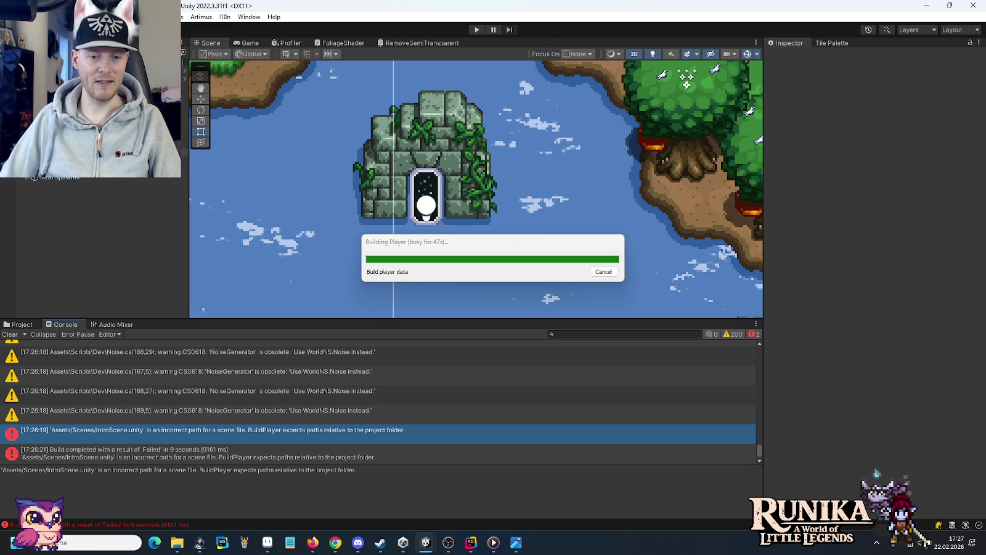
Bring Windows Media Player, playing the track 'Ocean', to the front while the build runs.
{"action": "left_click", "coordinate": [493, 544]}
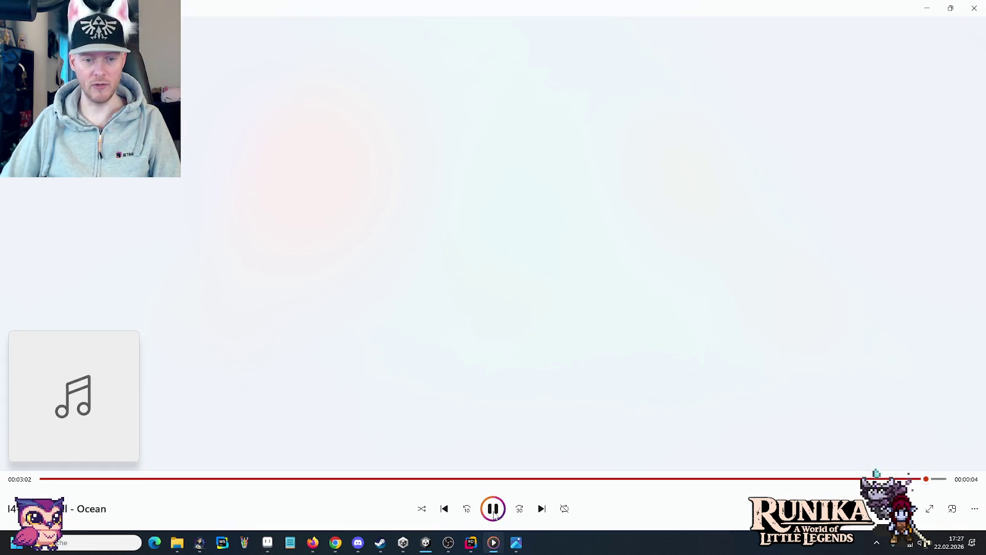
Minimize Windows Media Player so the built Runika 0.53.1 game launches.
{"action": "left_click", "coordinate": [922, 9]}
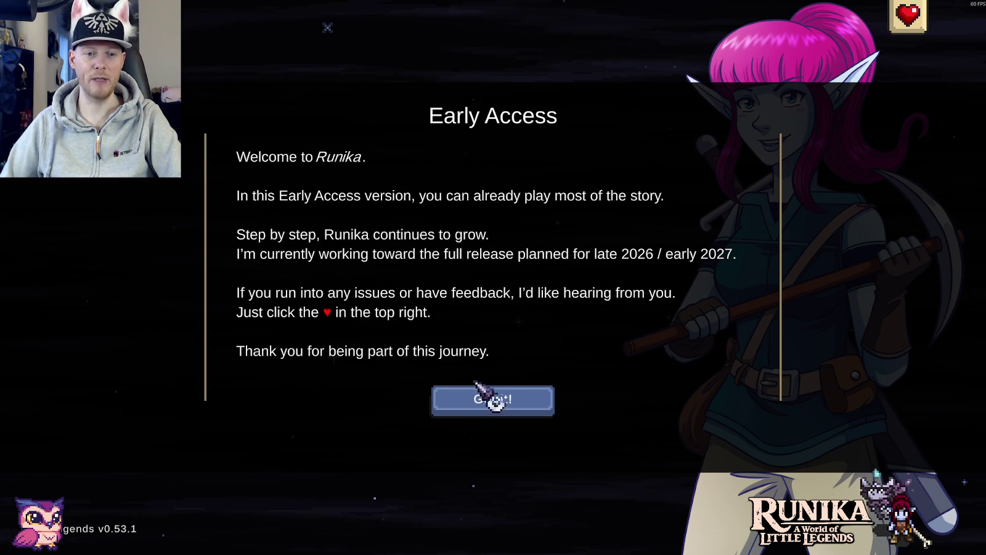
Dismiss the Early Access notice and switch the game language to Deutsch in Settings.
{"action": "left_click", "coordinate": [521, 398]}
{"action": "left_click", "coordinate": [594, 350]}
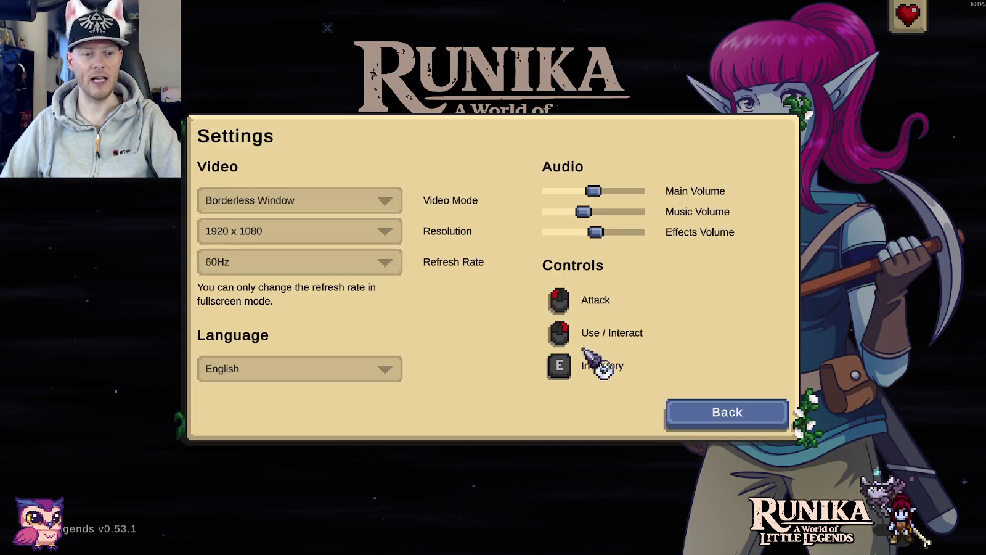
{"action": "left_click", "coordinate": [360, 381]}
{"action": "left_click", "coordinate": [360, 388]}
{"action": "left_click", "coordinate": [735, 409]}
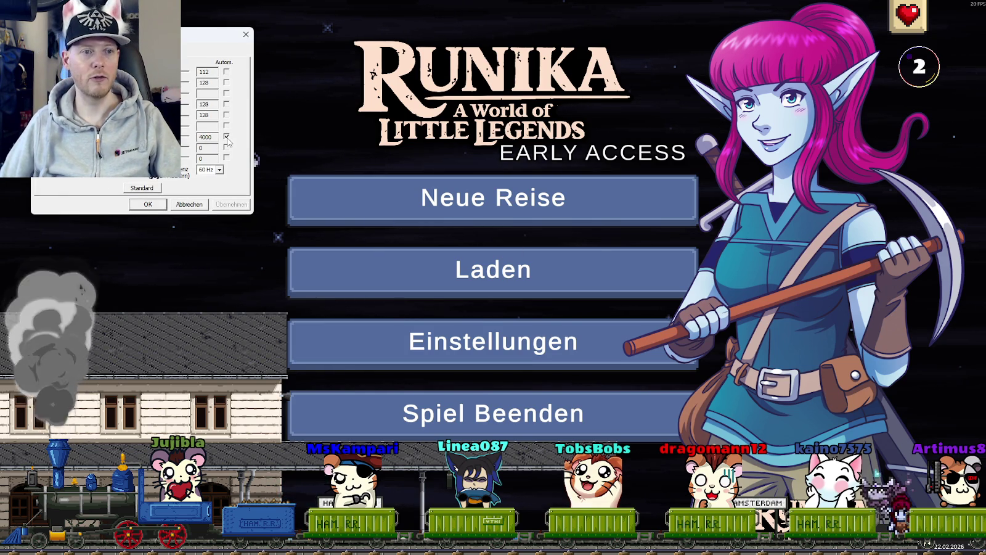
Close the extra settings window and begin a new journey (Neue Reise).
{"action": "left_click", "coordinate": [148, 204]}
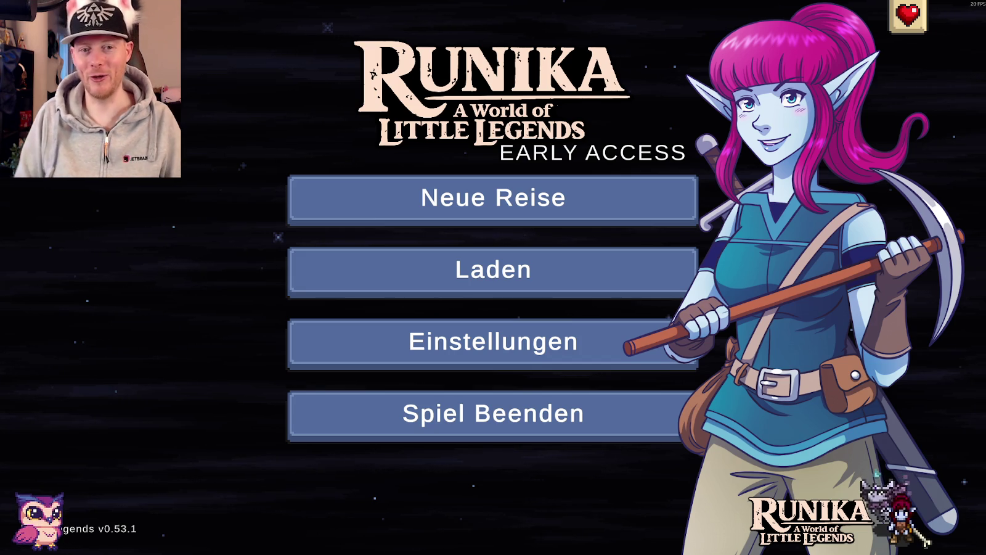
{"action": "left_click", "coordinate": [583, 191]}
Name the new world 'testtestset' and choose the Månefury race for the character.
{"action": "left_click", "coordinate": [370, 201]}
{"action": "type", "text": "testtestset"}
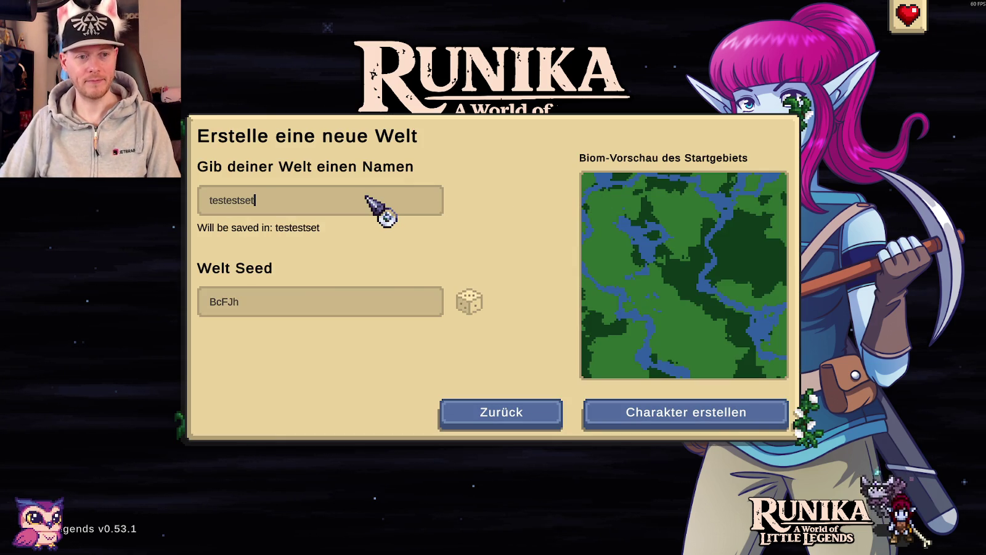
{"action": "left_click", "coordinate": [726, 425]}
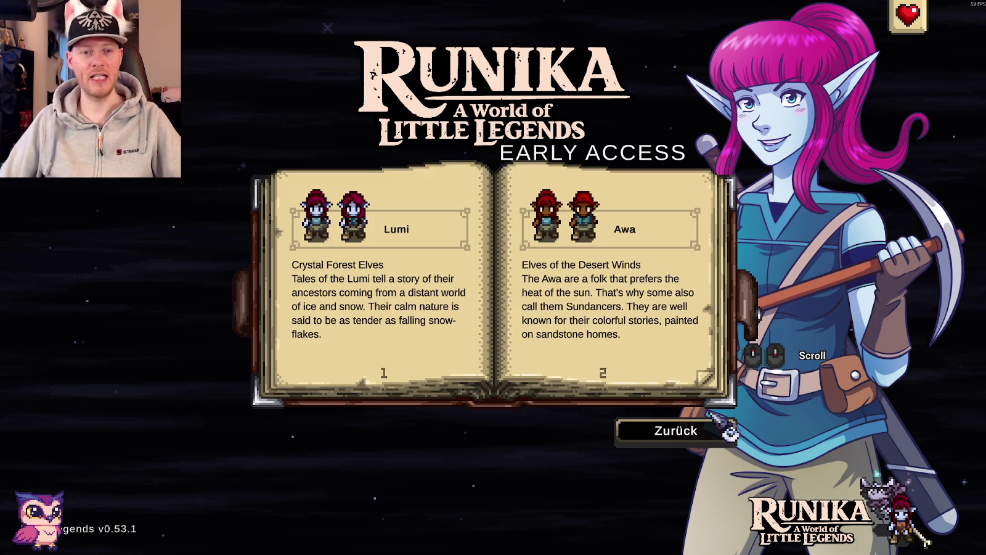
{"action": "left_click", "coordinate": [705, 376]}
{"action": "left_click", "coordinate": [370, 234]}
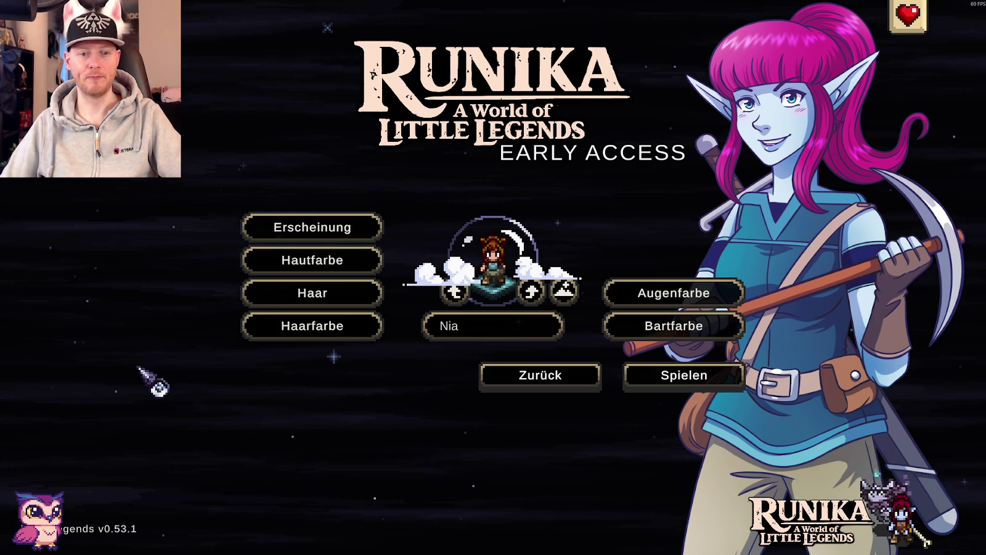
Start playing with the new character and continue past the loading hints into the intro.
{"action": "left_click", "coordinate": [668, 380]}
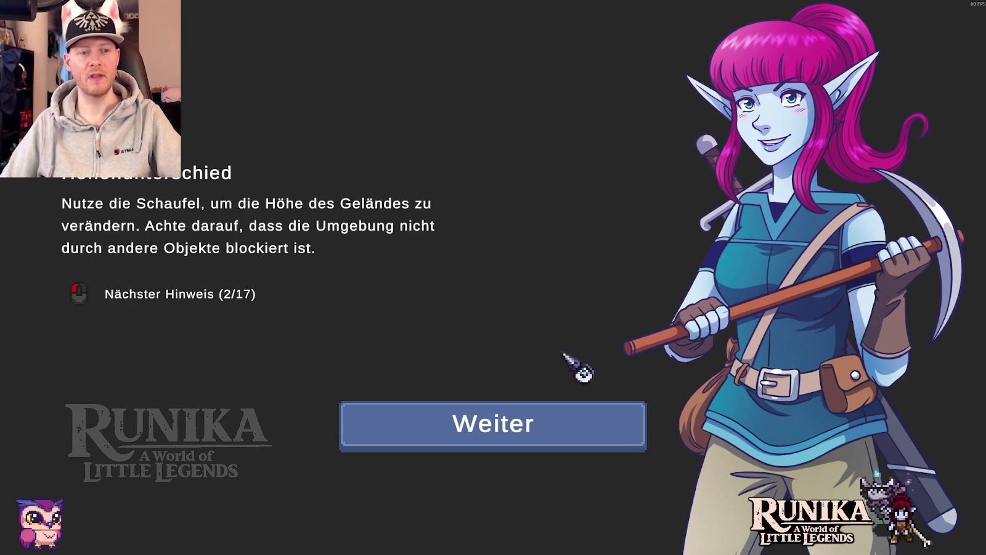
{"action": "left_click", "coordinate": [248, 211]}
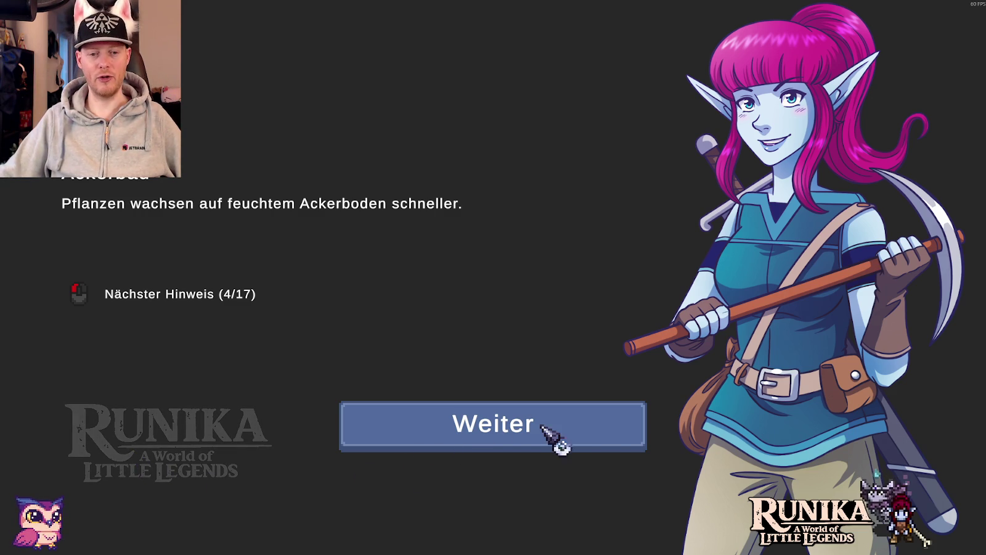
{"action": "left_click", "coordinate": [591, 437]}
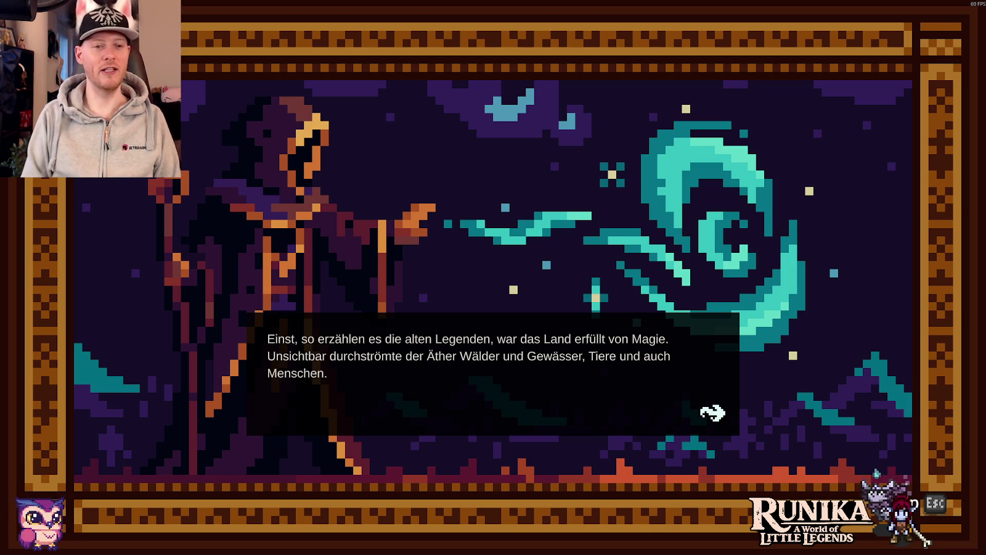
Advance the intro through the magic, Meldor, rift, awakening-creature and sealed-gates pages.
{"action": "key", "text": "space"}
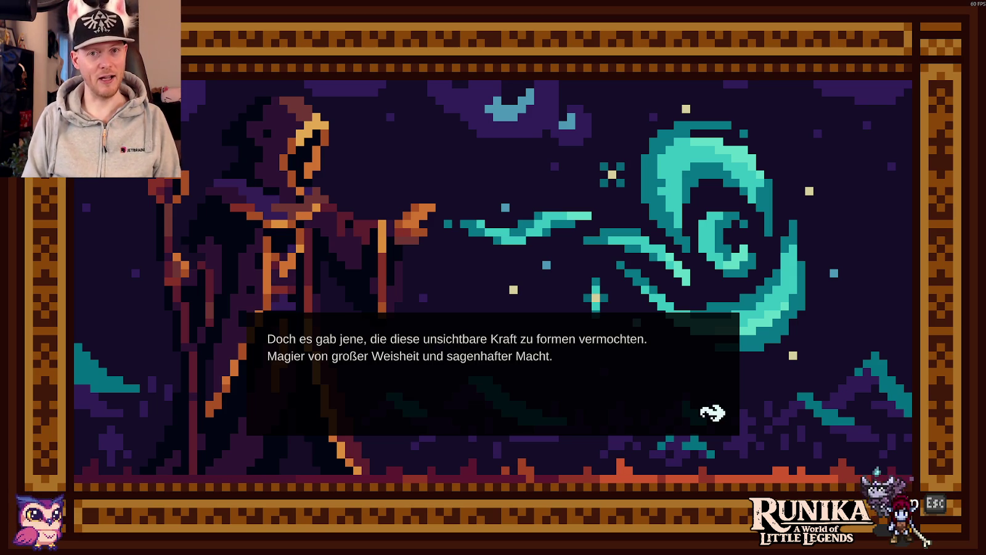
{"action": "key", "text": "space"}
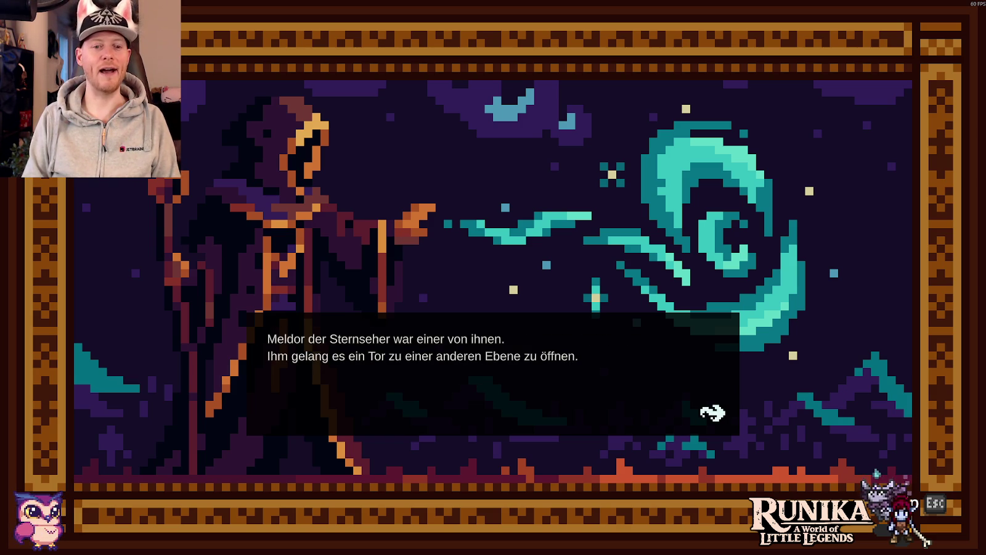
{"action": "key", "text": "space"}
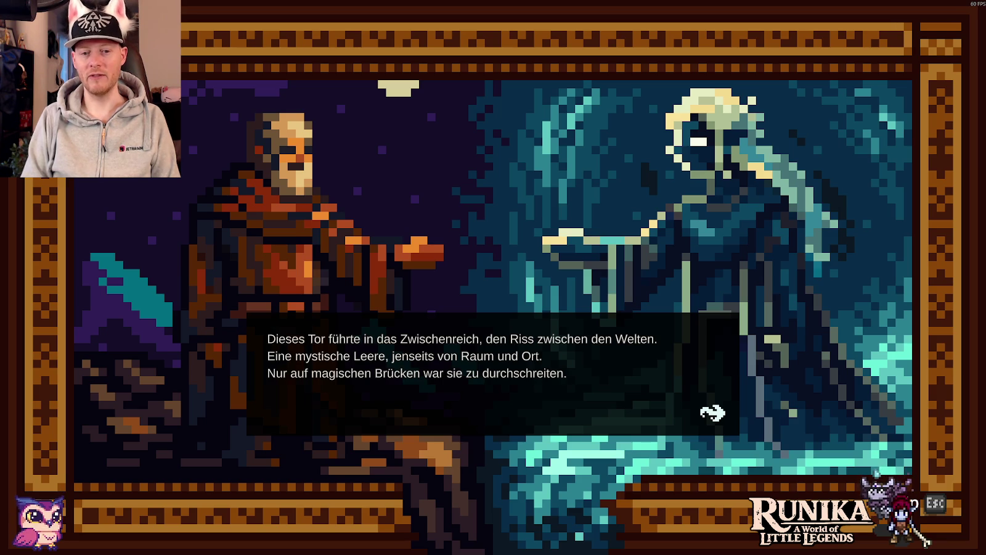
{"action": "key", "text": "Return"}
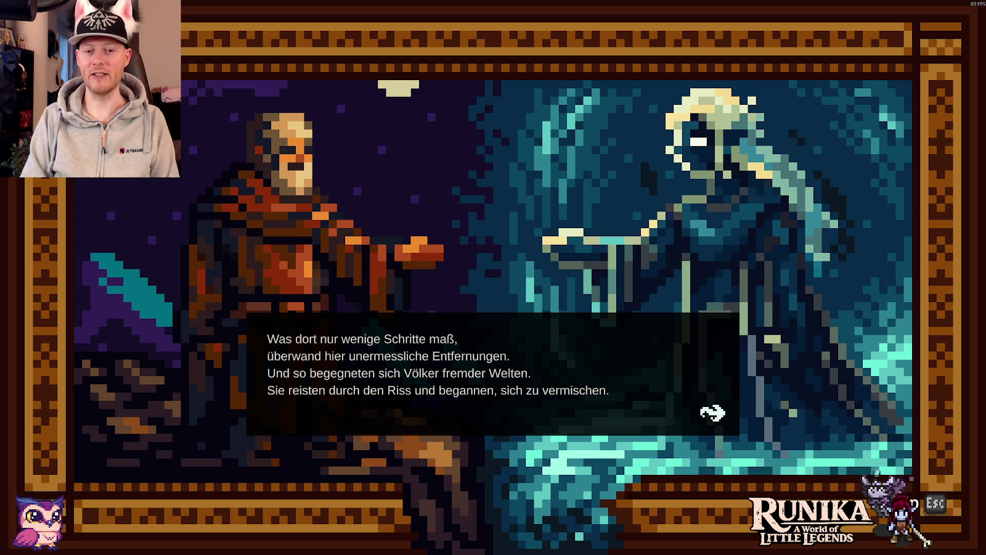
{"action": "key", "text": "space"}
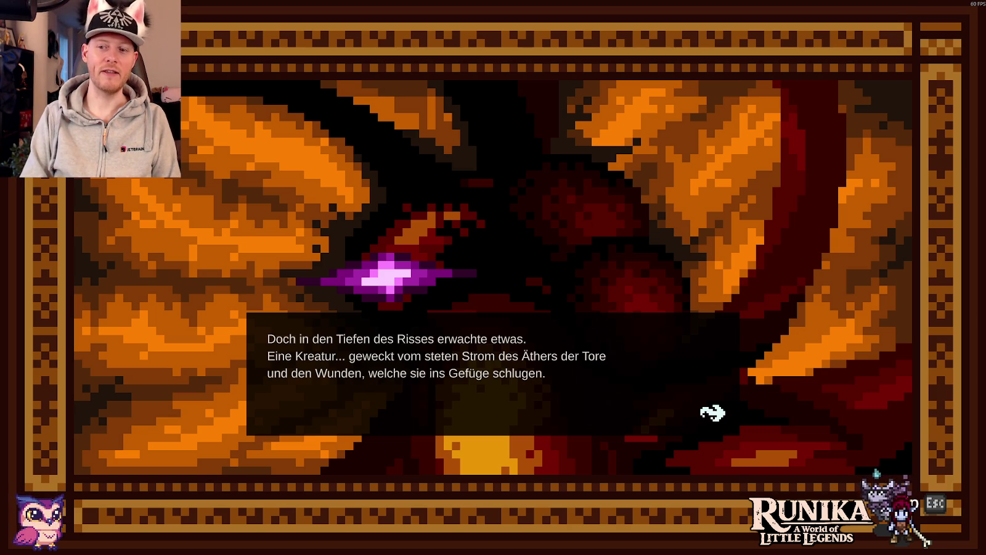
{"action": "key", "text": "space"}
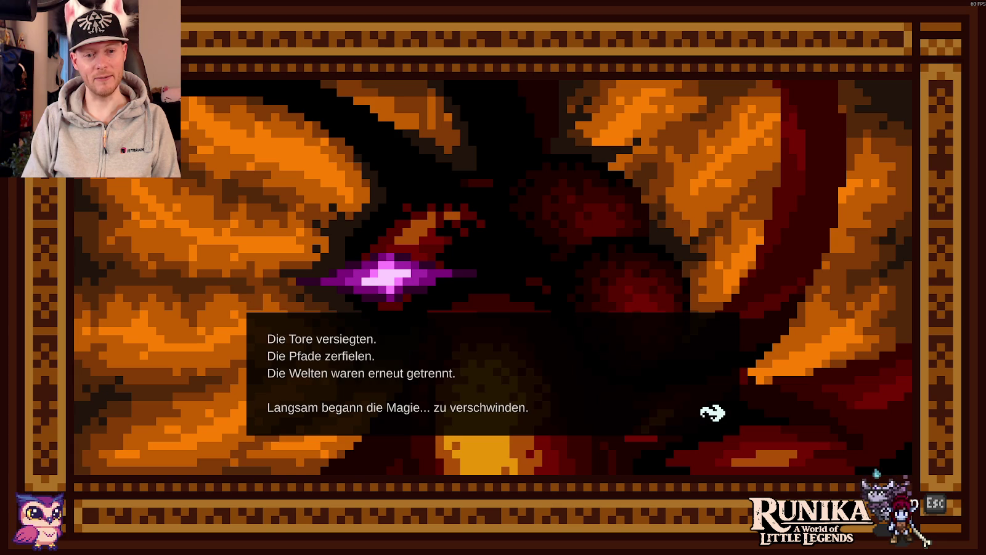
{"action": "key", "text": "space"}
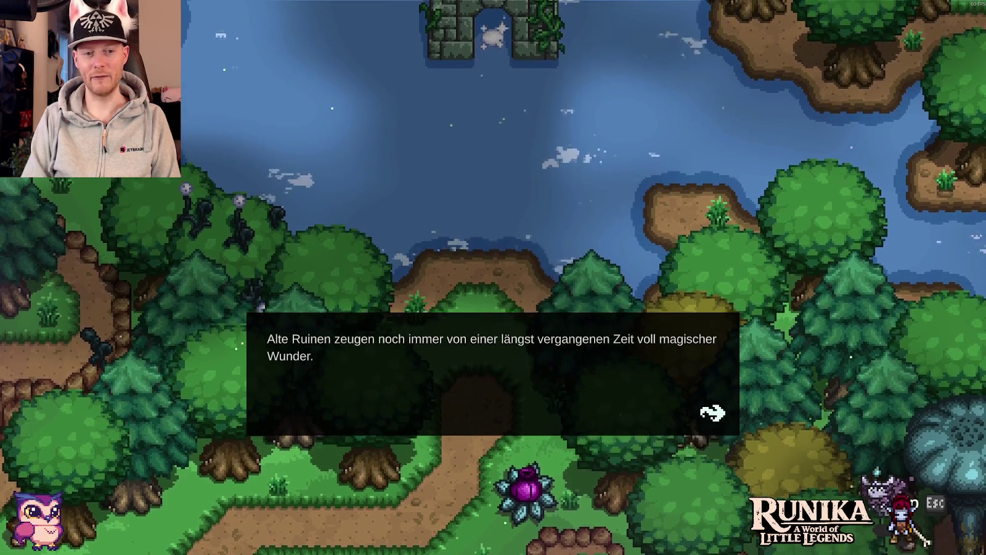
Advance through the ancient-ruins and withering-town narration until gameplay begins in the cottage.
{"action": "key", "text": "space"}
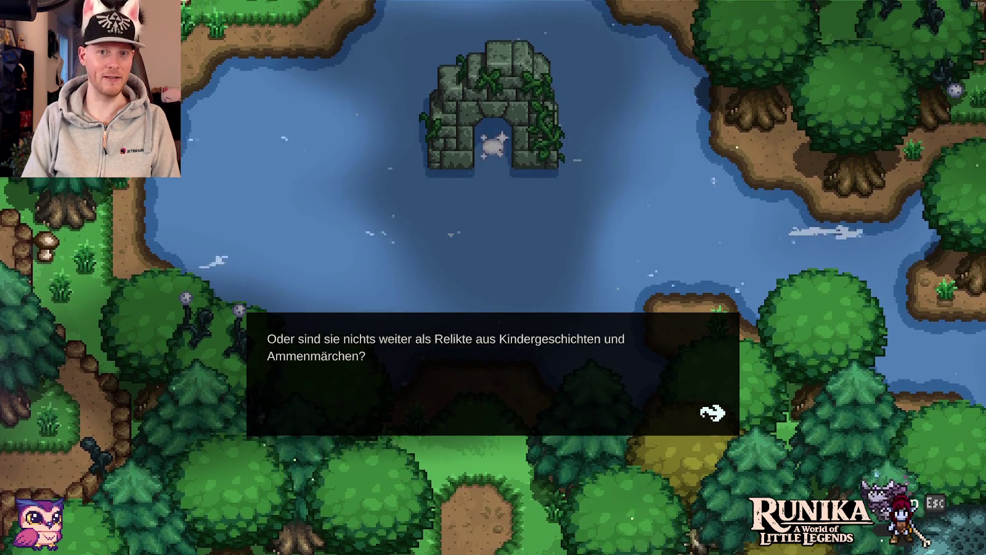
{"action": "key", "text": "space"}
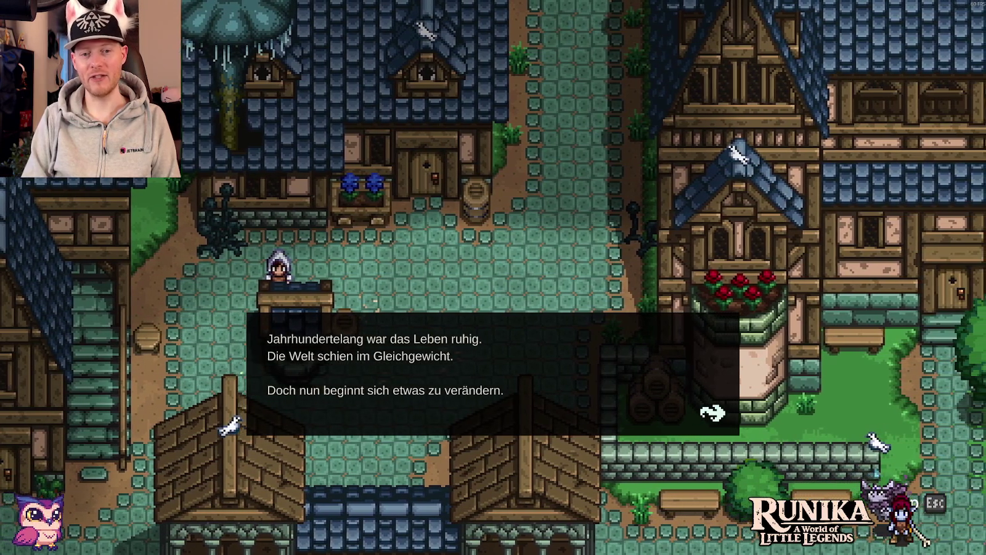
{"action": "key", "text": "space"}
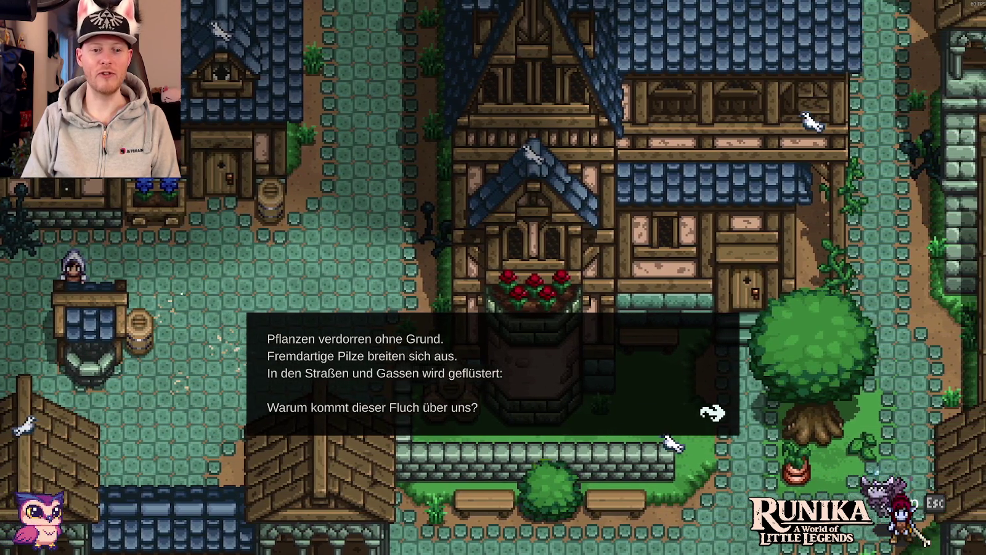
{"action": "key", "text": "space"}
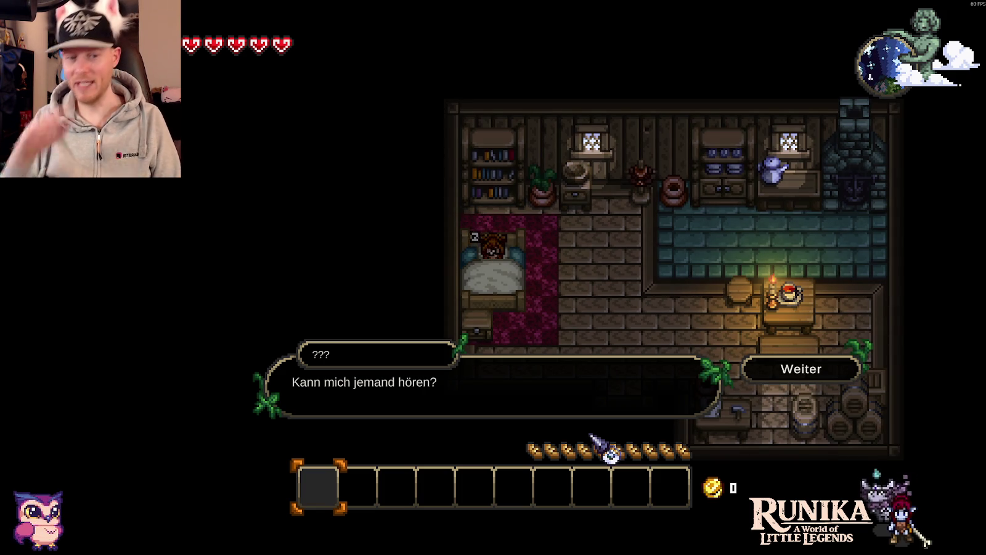
Read through the mysterious voice's and Aetheria's dialogue until the conversation ends.
{"action": "left_click", "coordinate": [810, 373]}
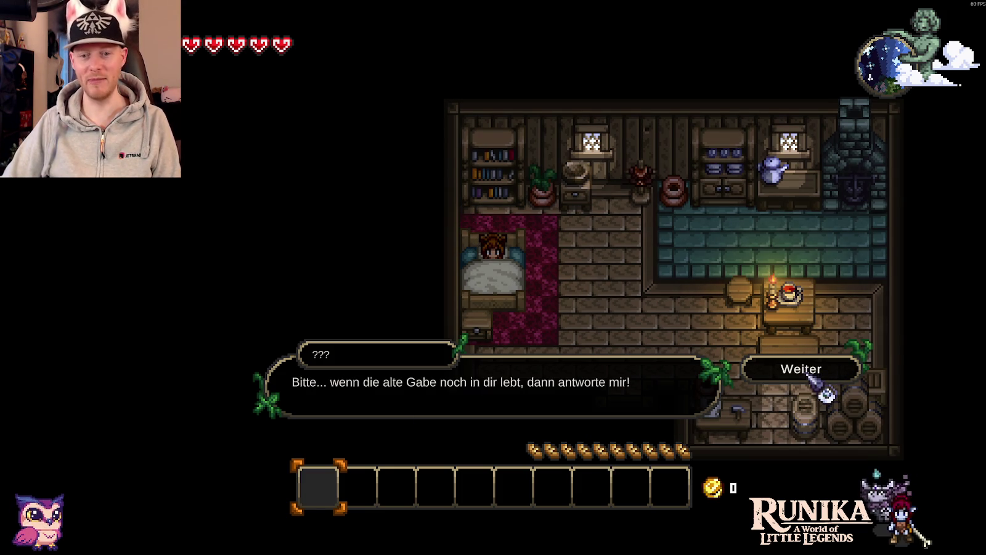
{"action": "left_click", "coordinate": [810, 373]}
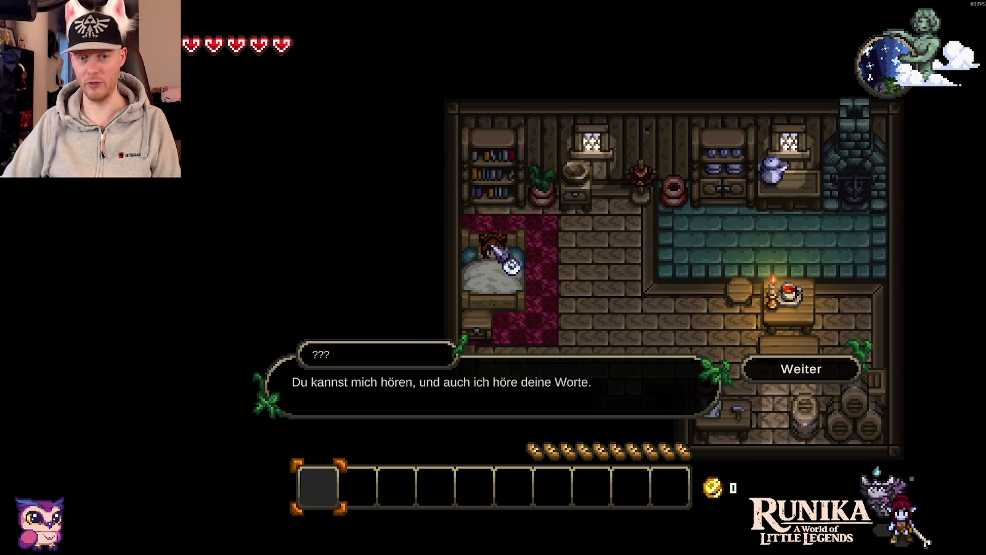
{"action": "left_click", "coordinate": [822, 370]}
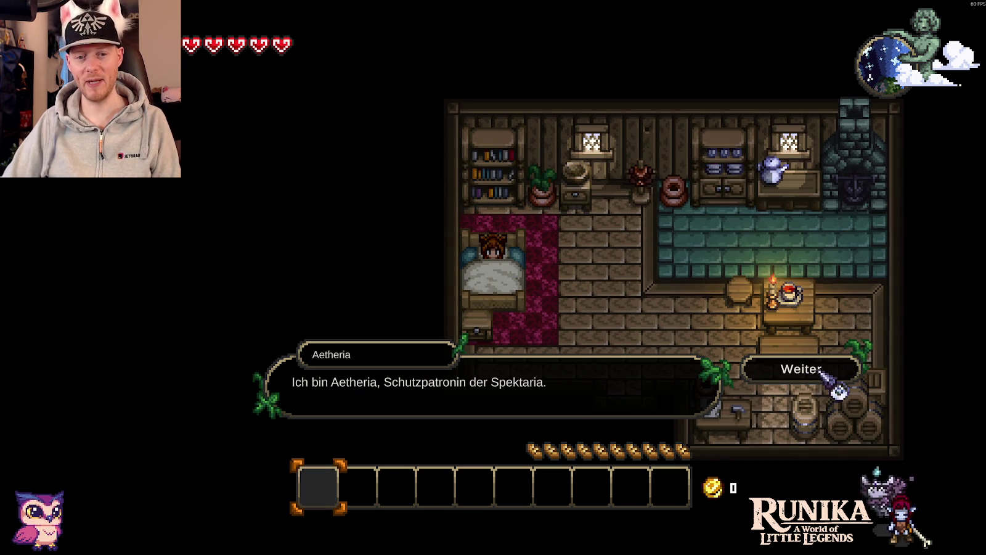
{"action": "left_click", "coordinate": [822, 370]}
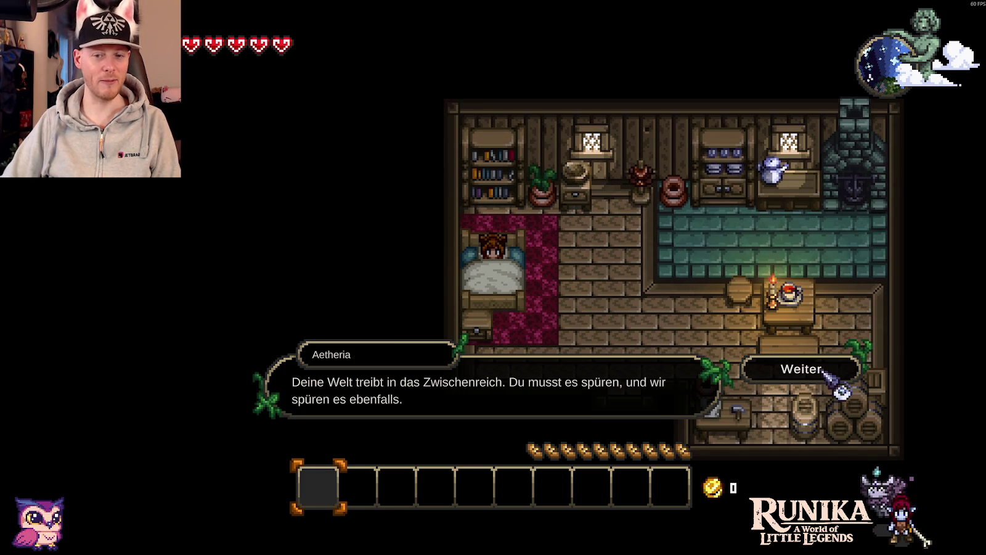
{"action": "left_click", "coordinate": [822, 369]}
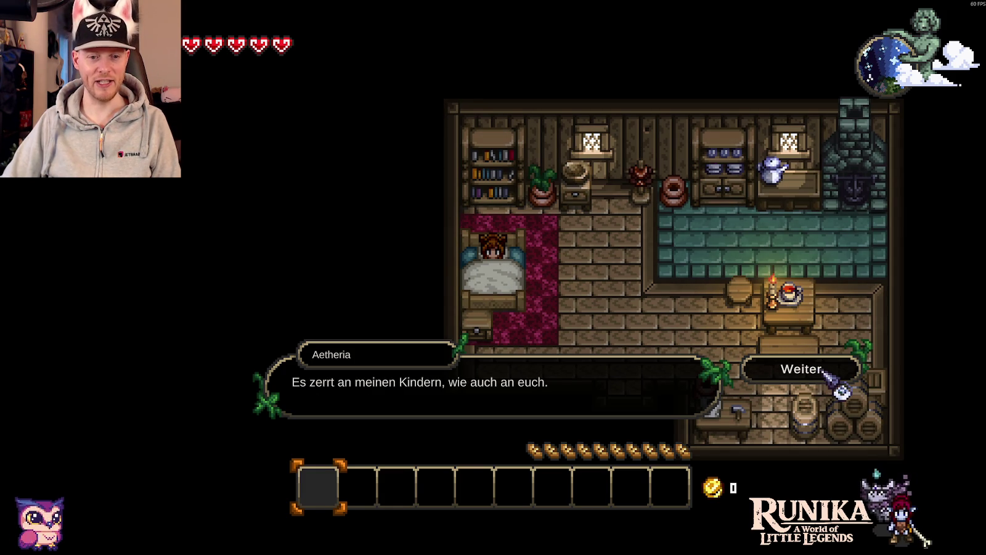
{"action": "left_click", "coordinate": [823, 372]}
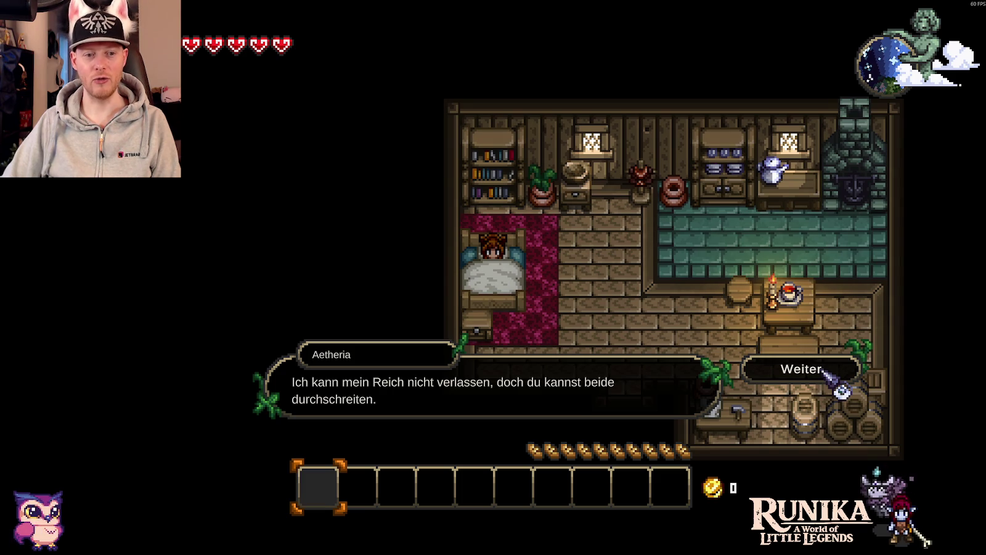
{"action": "left_click", "coordinate": [824, 372]}
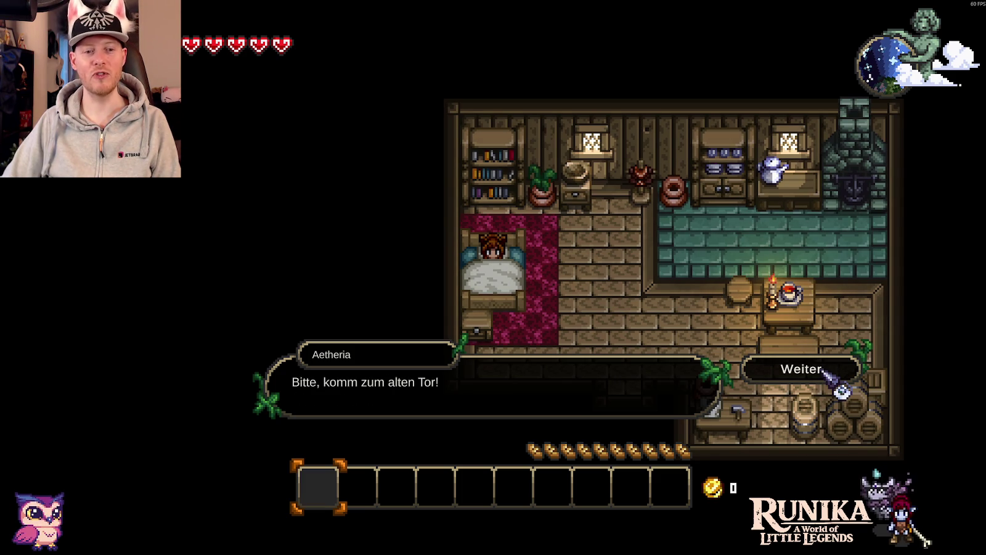
{"action": "left_click", "coordinate": [824, 372]}
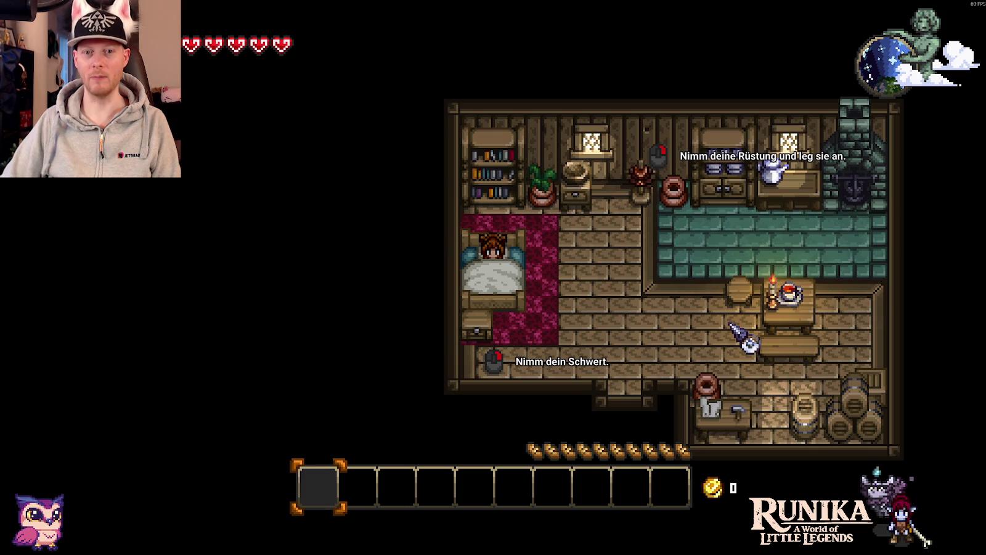
Get out of bed, step back in, and dismiss the 'still well rested' message.
{"action": "key", "text": "d"}
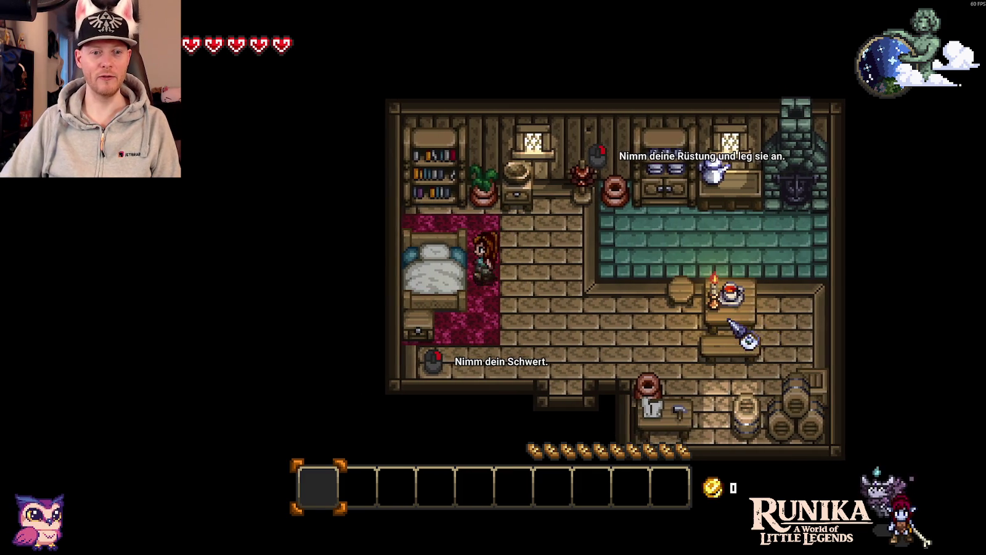
{"action": "key", "text": "a"}
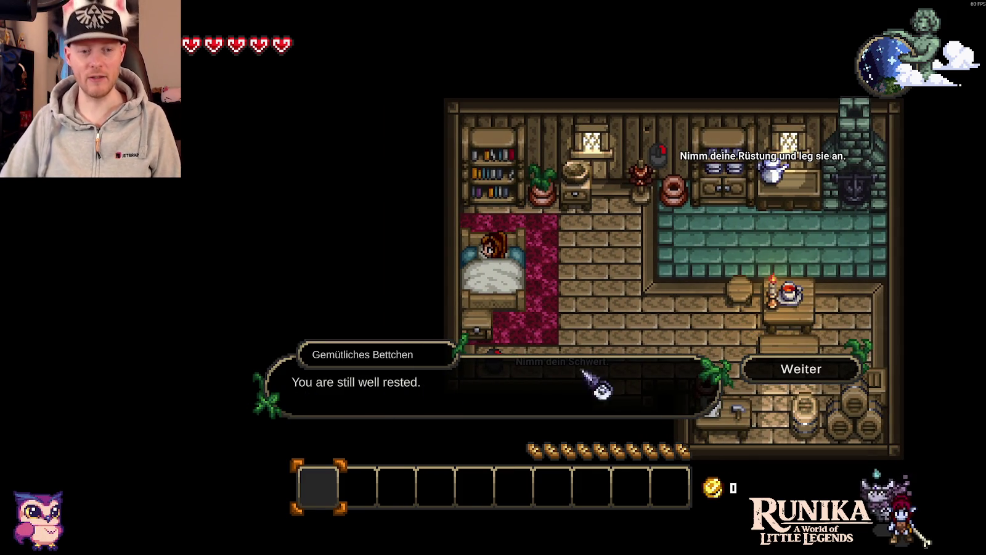
{"action": "left_click", "coordinate": [817, 370]}
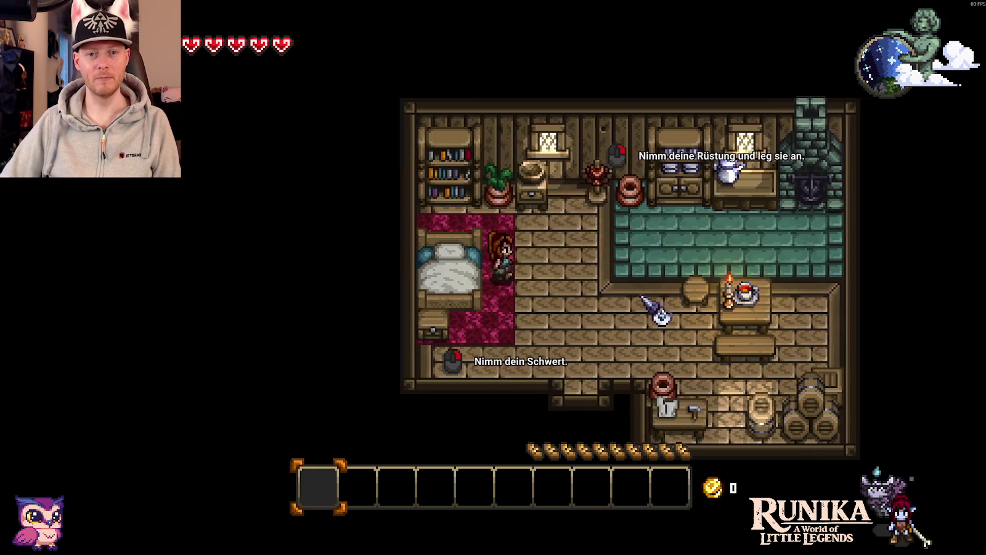
Pick up the Kupferpanzer-Wams armour from the stand and equip it on the character.
{"action": "key", "text": "d"}
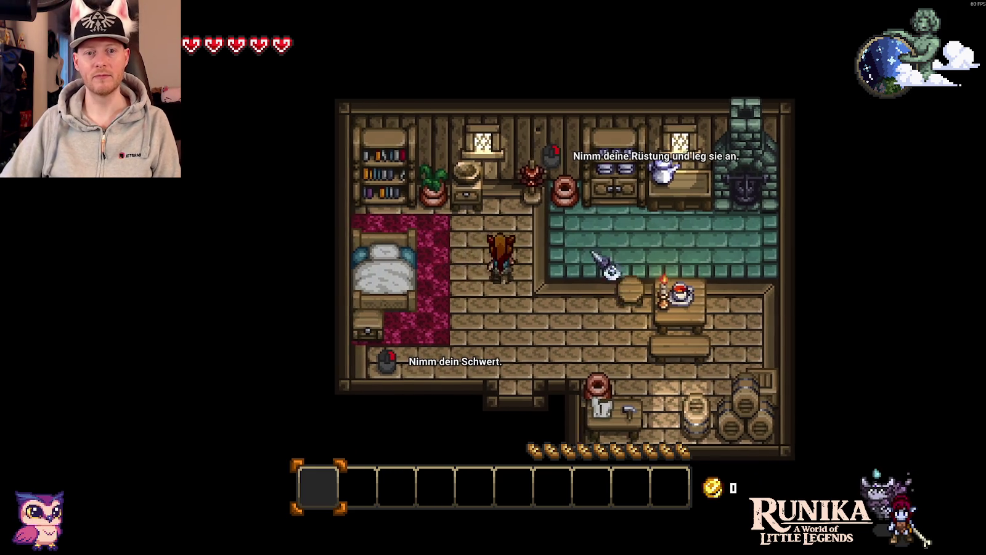
{"action": "key", "text": "w"}
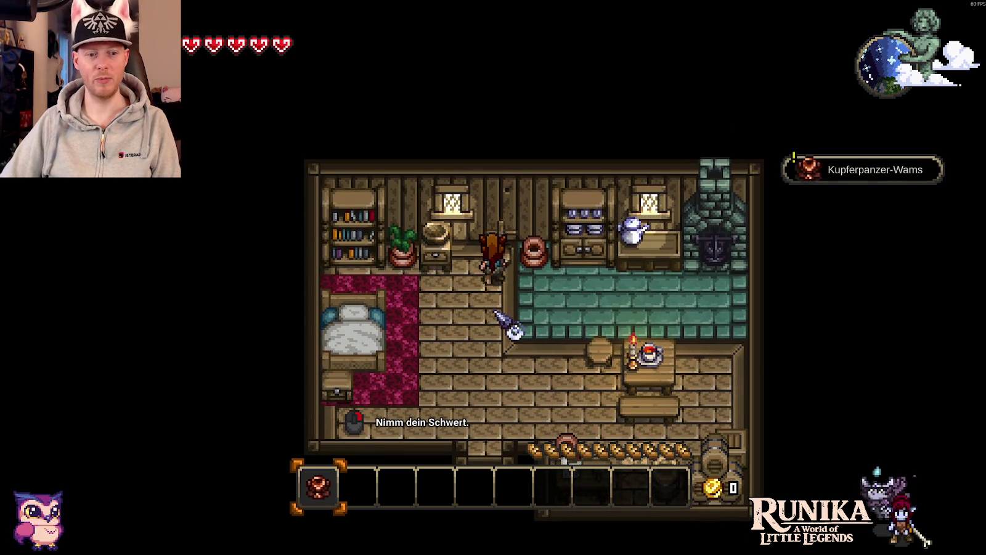
{"action": "key", "text": "s"}
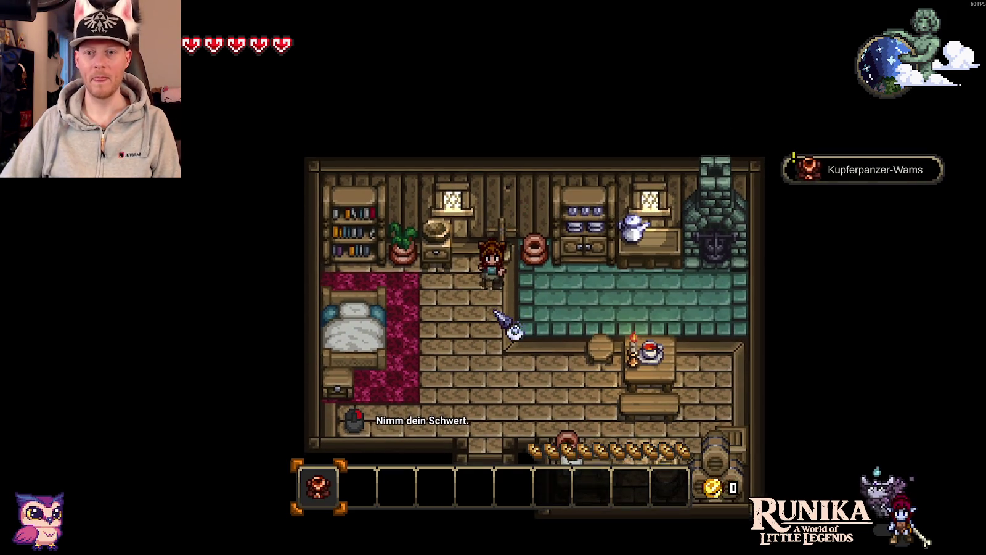
{"action": "key", "text": "e"}
{"action": "left_click", "coordinate": [318, 487]}
{"action": "left_click", "coordinate": [226, 387]}
{"action": "key", "text": "e"}
Take the Kupferschwert from the chest into the first hotbar slot.
{"action": "key", "text": "a"}
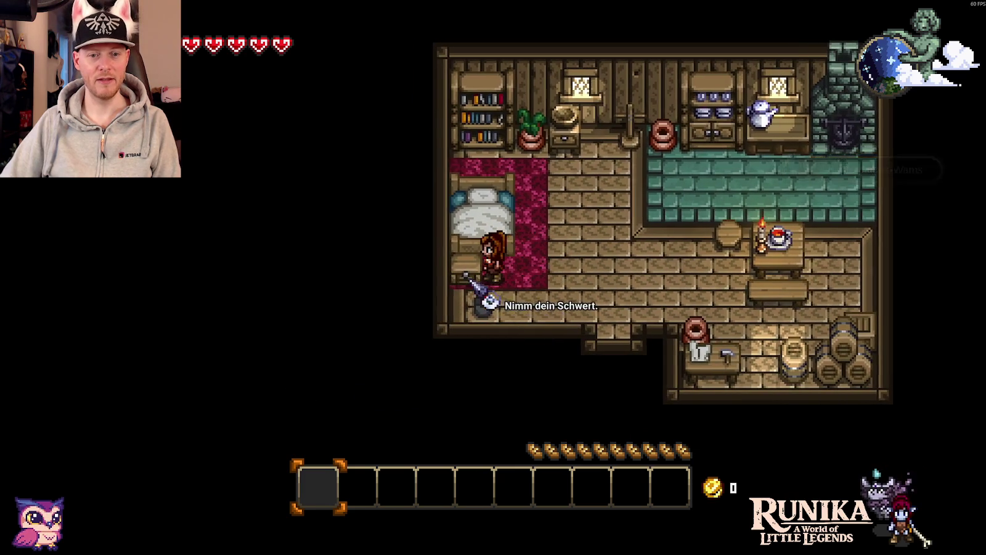
{"action": "right_click", "coordinate": [481, 303]}
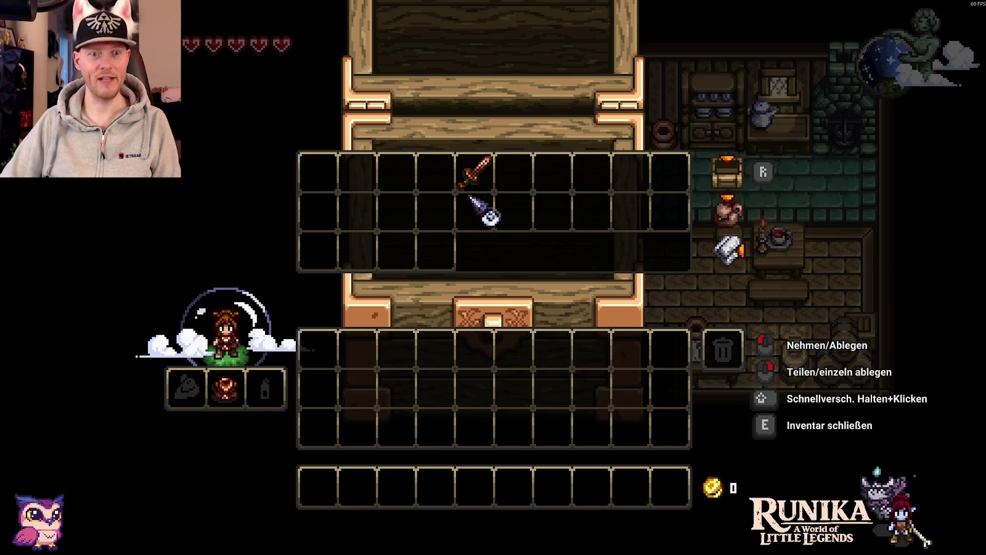
{"action": "left_click", "coordinate": [475, 175]}
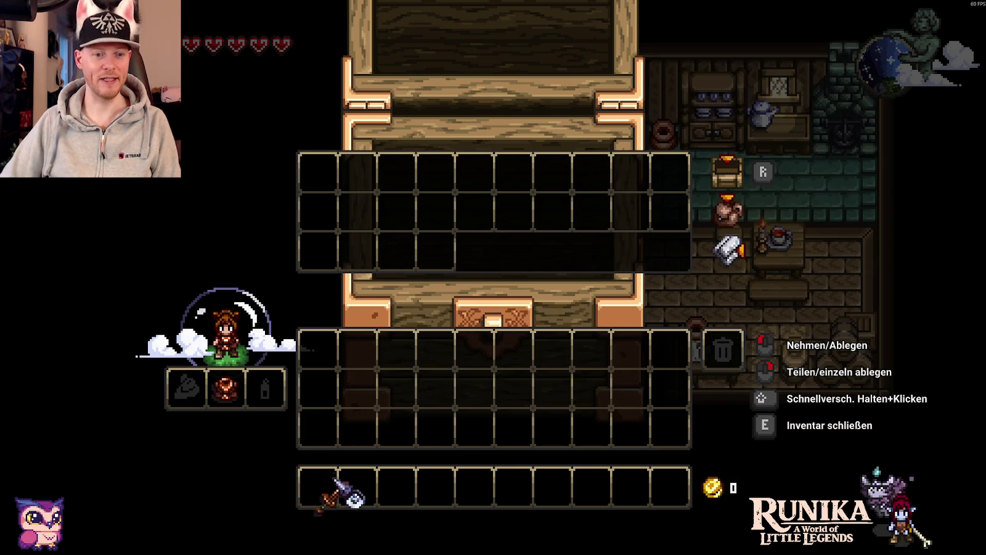
{"action": "left_click", "coordinate": [318, 487]}
{"action": "key", "text": "e"}
Pick up the Abenteurer Früchtetee from the table and leave the cottage.
{"action": "key", "text": "d"}
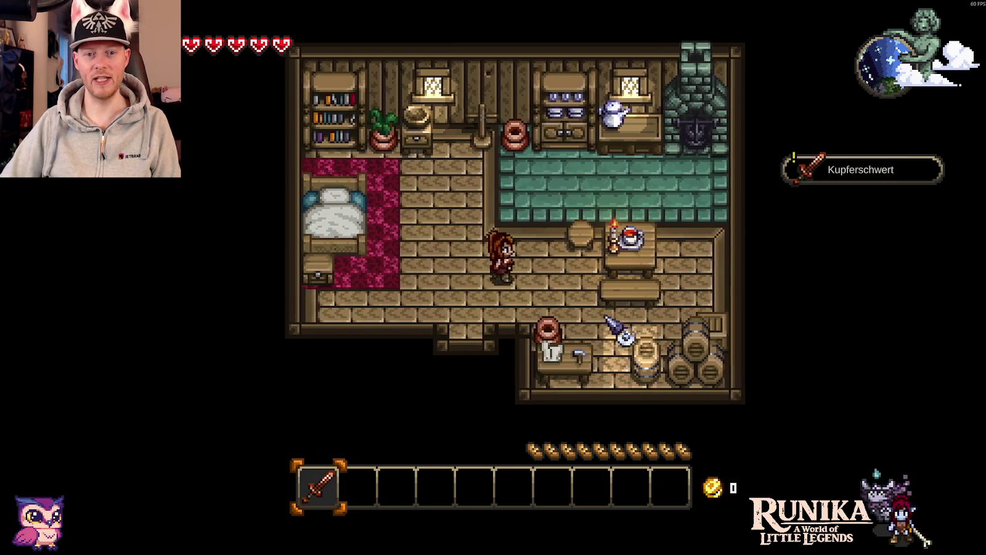
{"action": "right_click", "coordinate": [533, 258]}
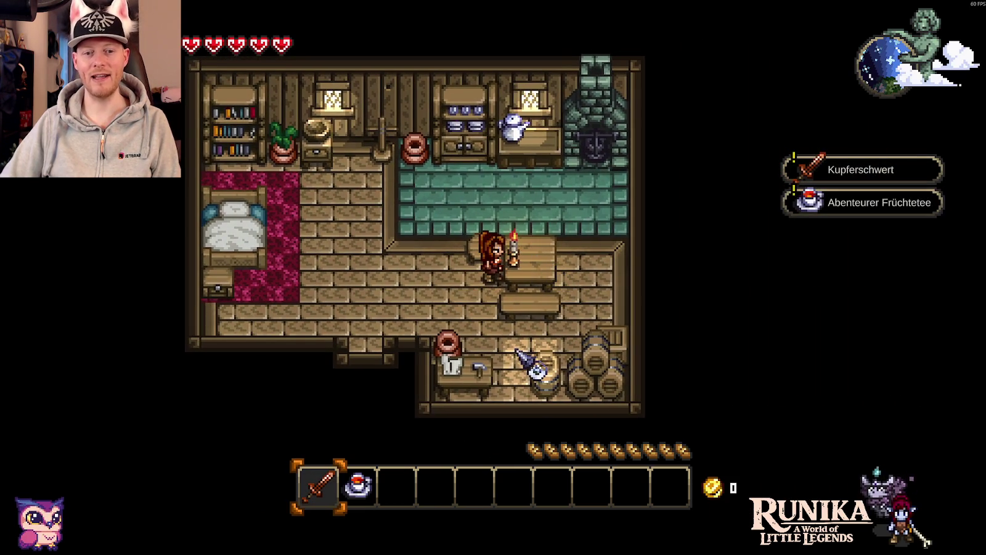
{"action": "key", "text": "a"}
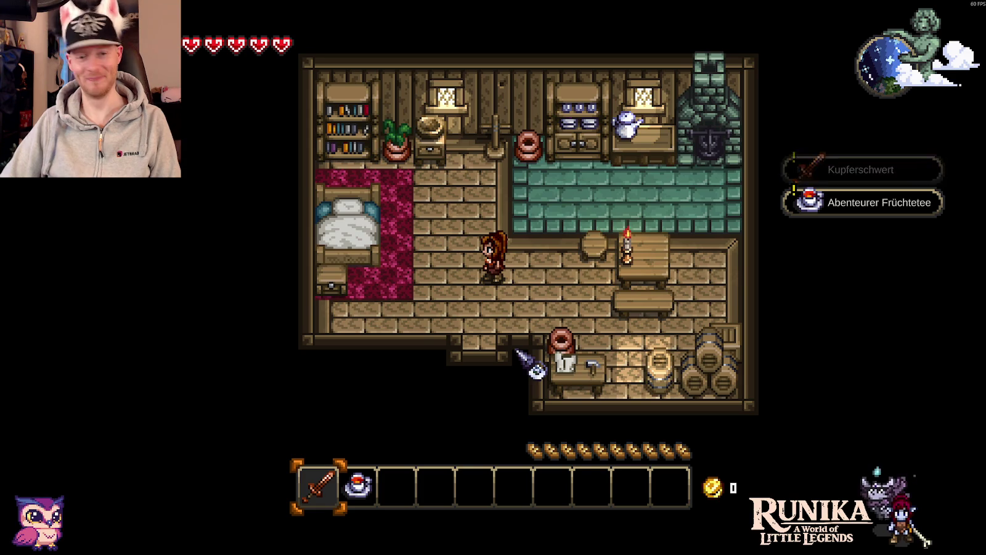
{"action": "key", "text": "s"}
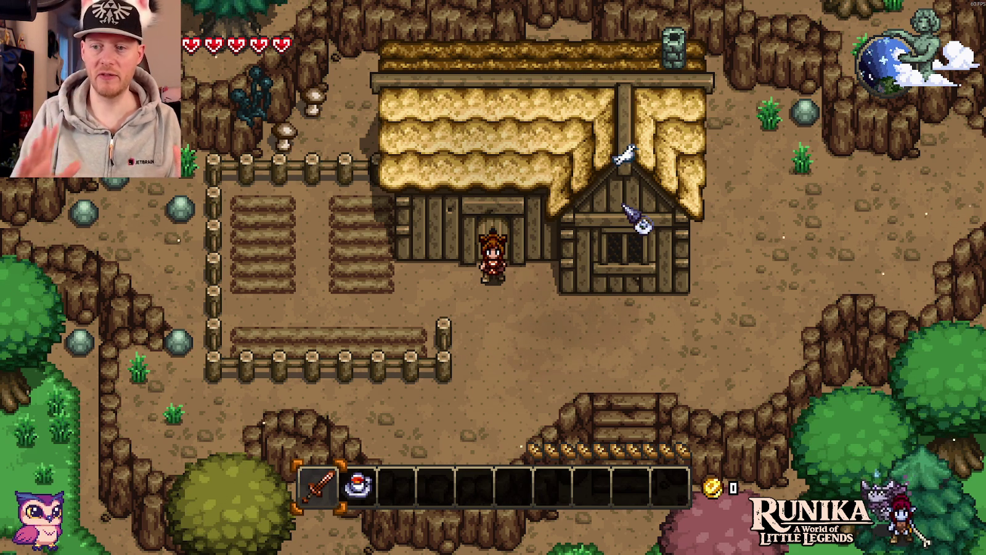
Switch from Runika to the Chrome window showing the neon atoms and radioactive crate artwork.
{"action": "key", "text": "alt+Tab"}
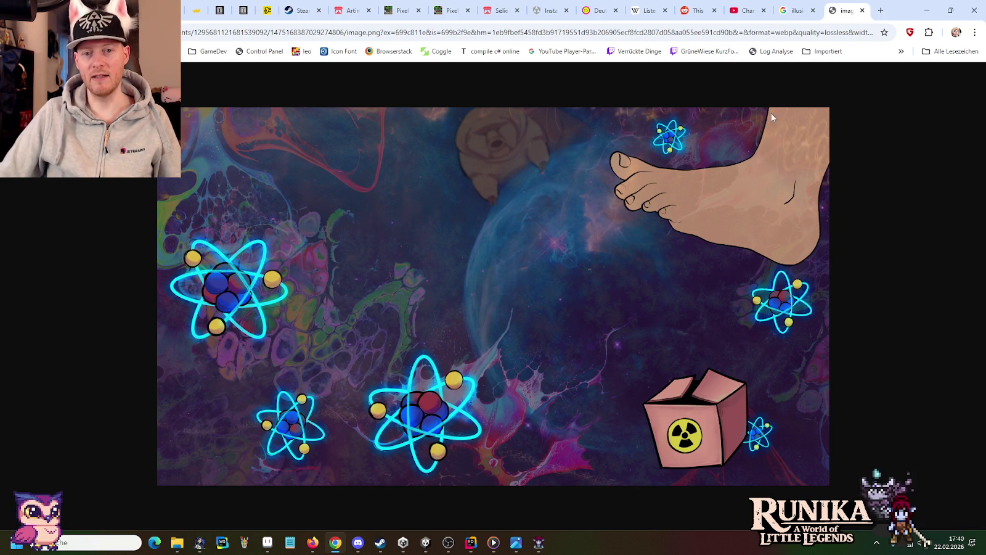
Close the image tab and minimize Chrome to bring Runika back.
{"action": "left_click", "coordinate": [862, 11]}
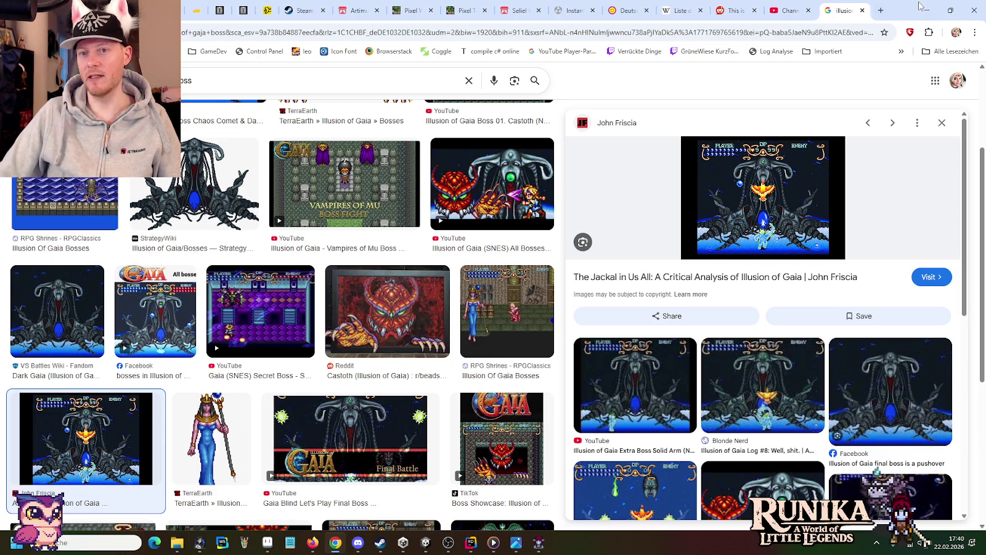
{"action": "left_click", "coordinate": [925, 9]}
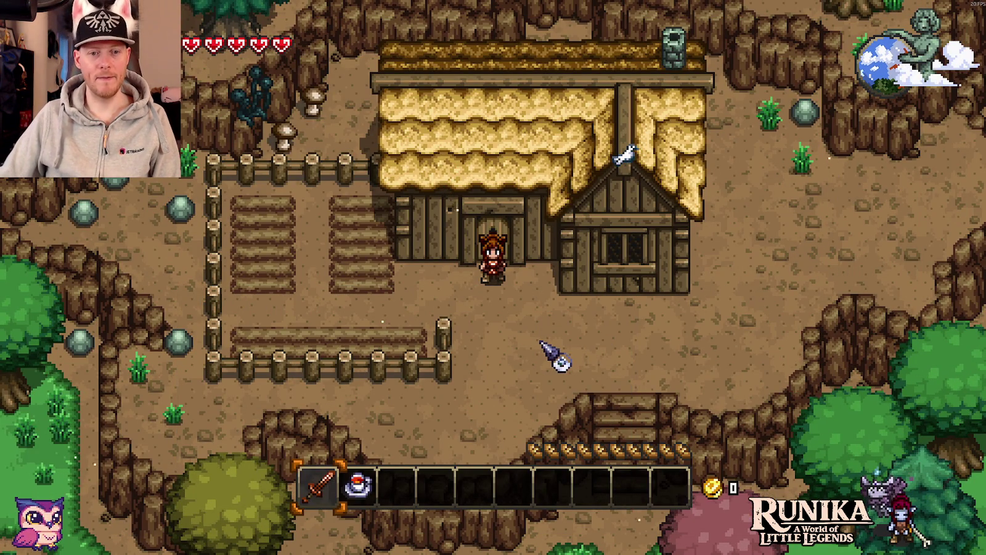
Walk the hero east along the dirt paths toward the river, then back beside the cottage.
{"action": "key", "text": "s"}
{"action": "key", "text": "d"}
{"action": "key", "text": "d"}
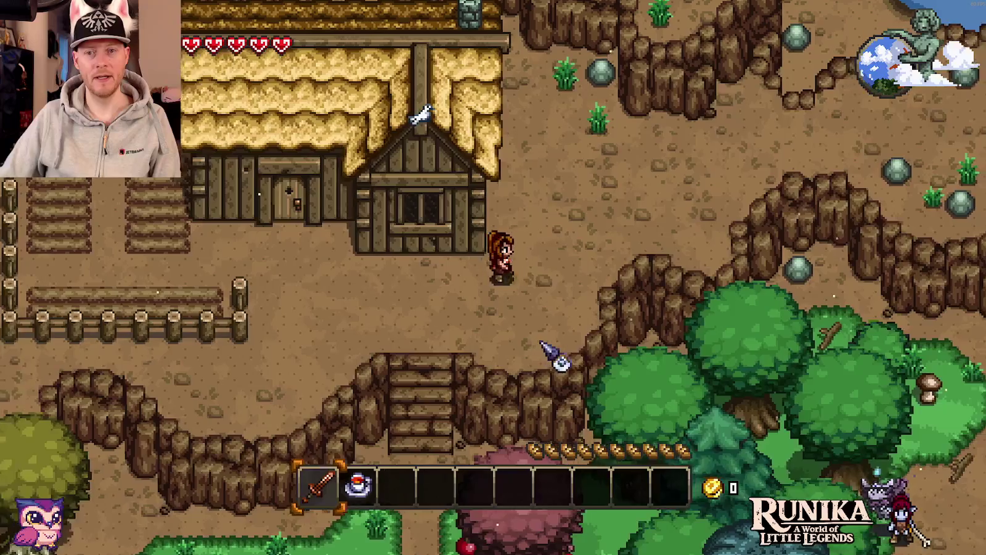
{"action": "key", "text": "w"}
{"action": "key", "text": "w"}
{"action": "key", "text": "d"}
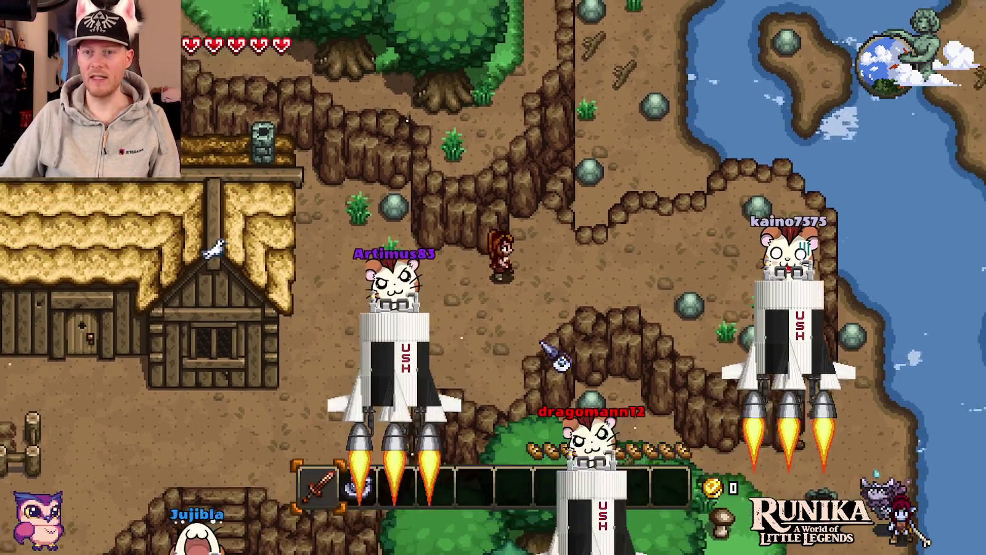
{"action": "key", "text": "d"}
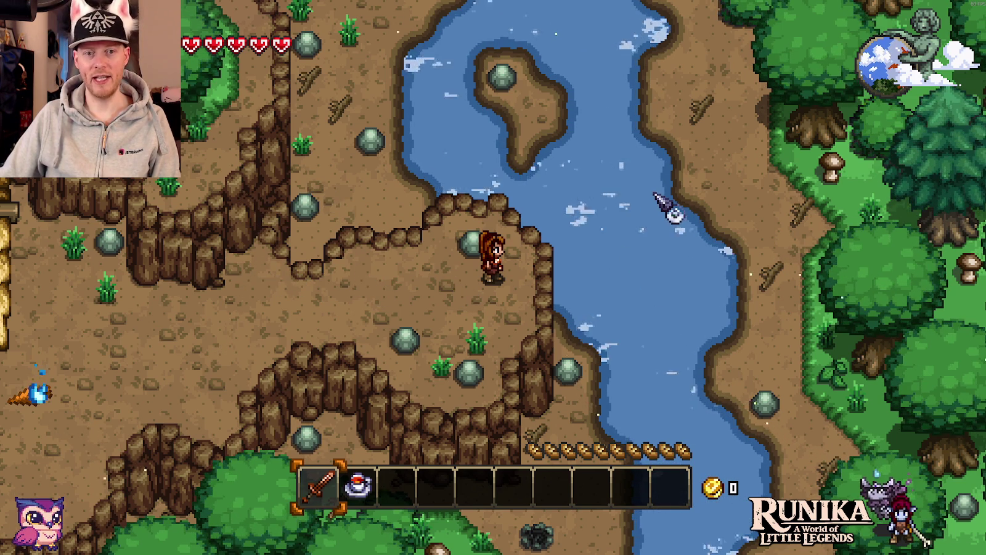
{"action": "key", "text": "Left"}
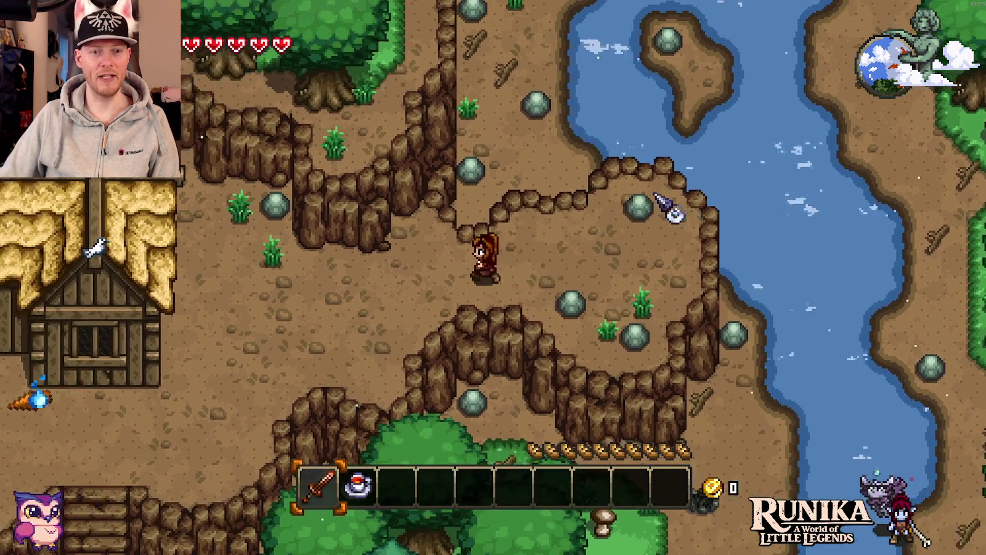
{"action": "key", "text": "Left"}
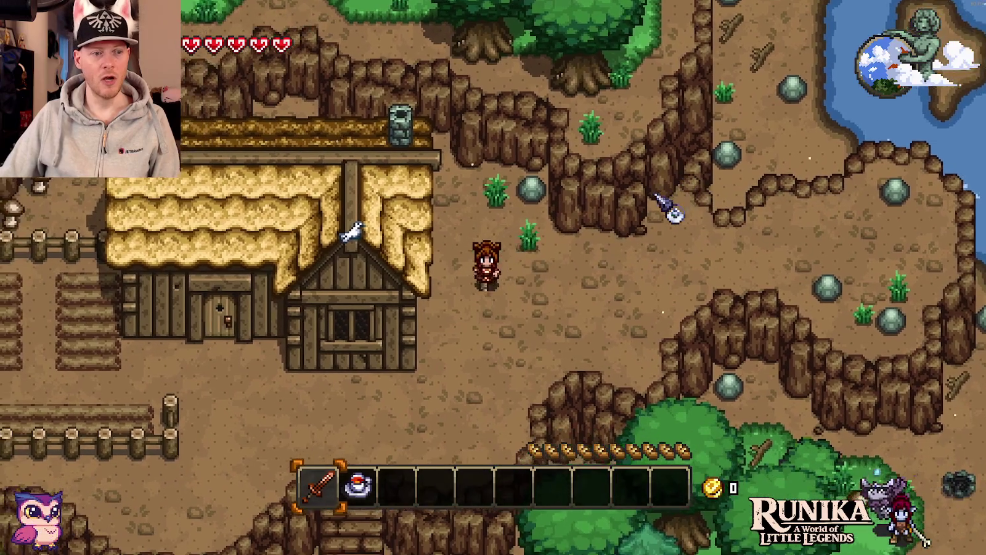
Walk past the hut and cave to the ruined house door, triggering the 'too dangerous' warning.
{"action": "key", "text": "Down"}
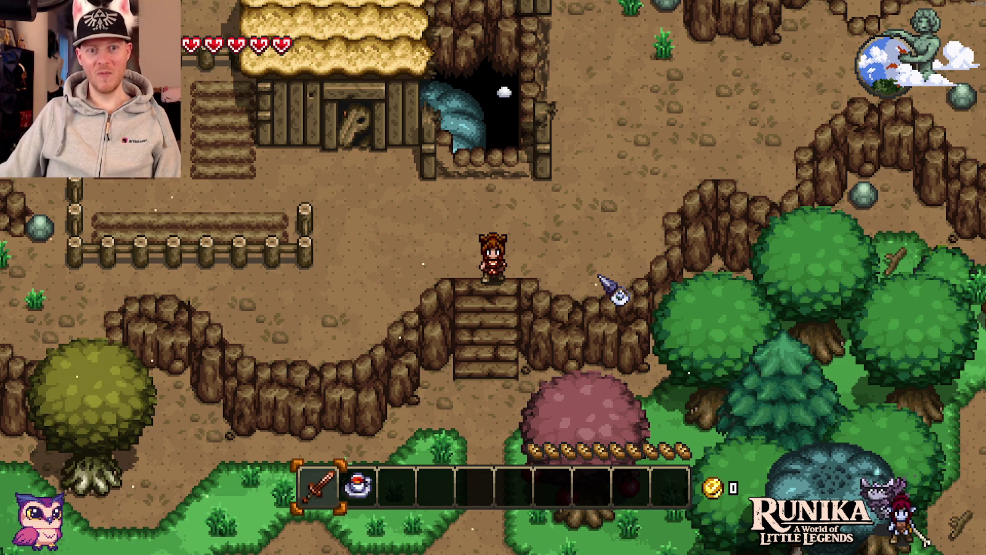
{"action": "key", "text": "w+a"}
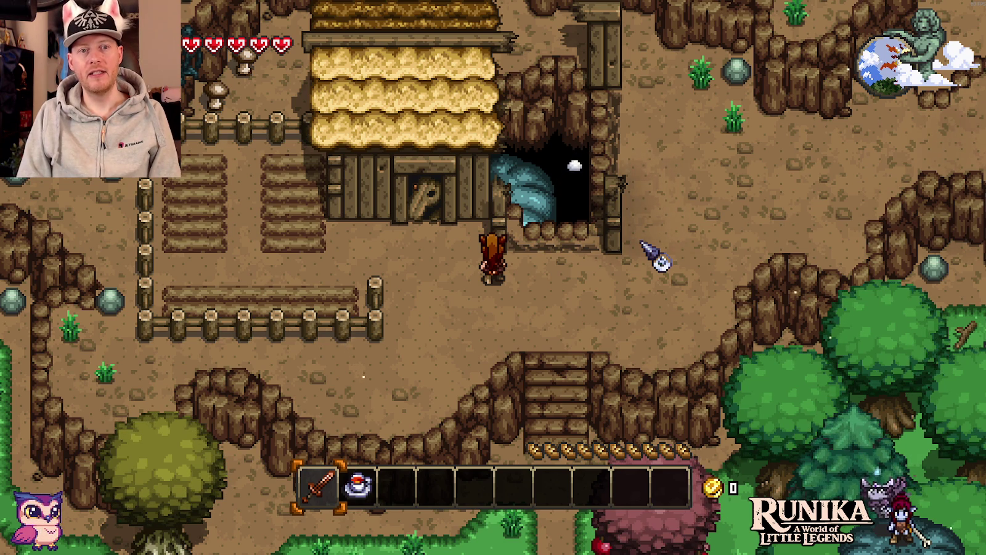
{"action": "key", "text": "d"}
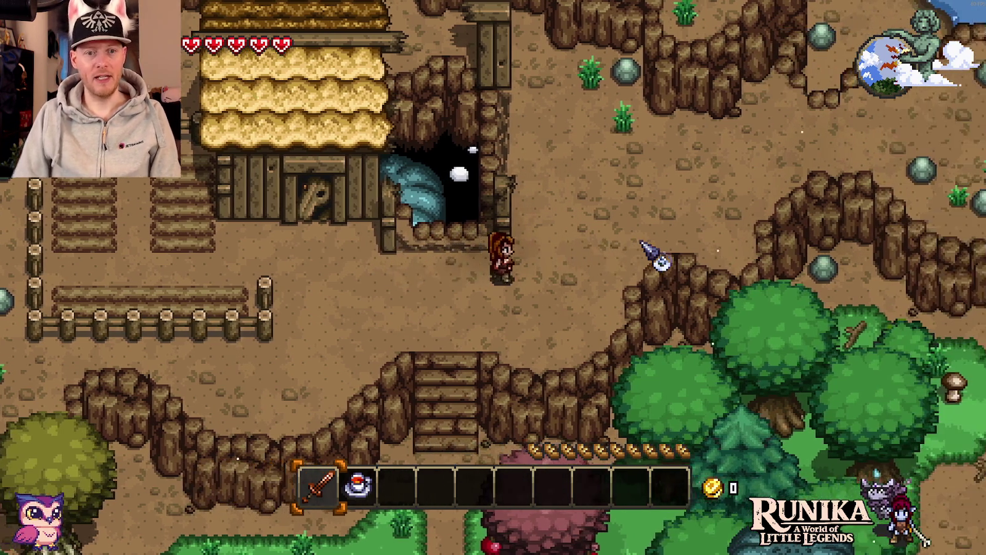
{"action": "key", "text": "w"}
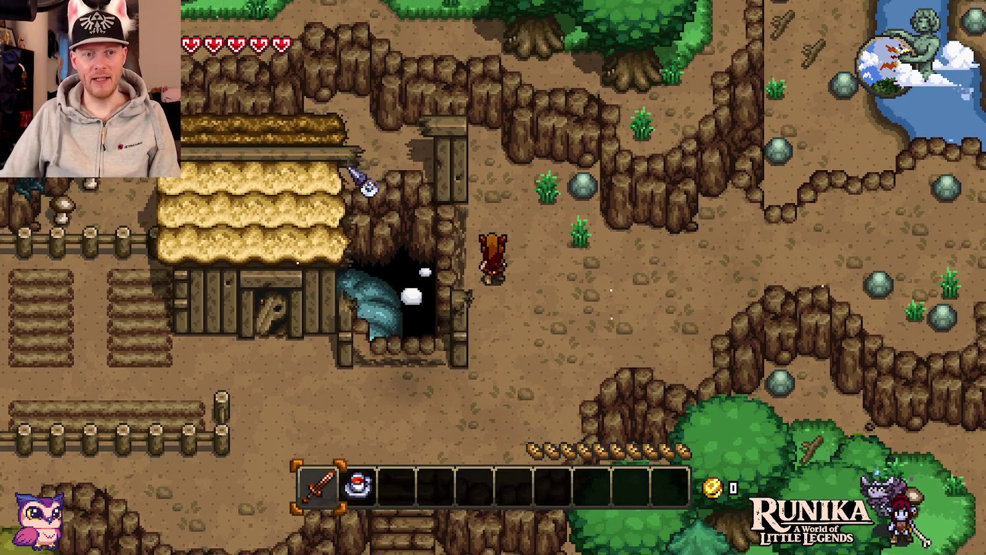
{"action": "key", "text": "s"}
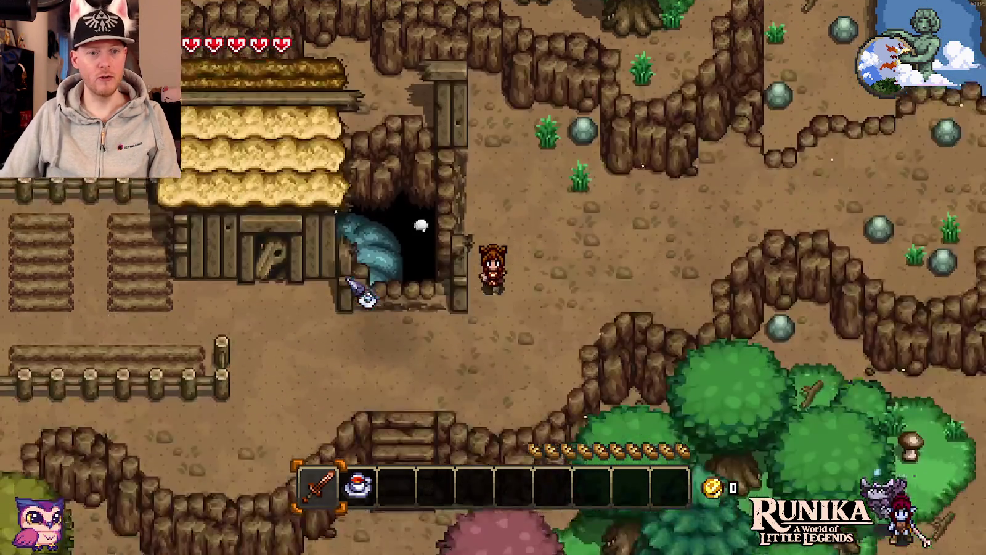
{"action": "key", "text": "a"}
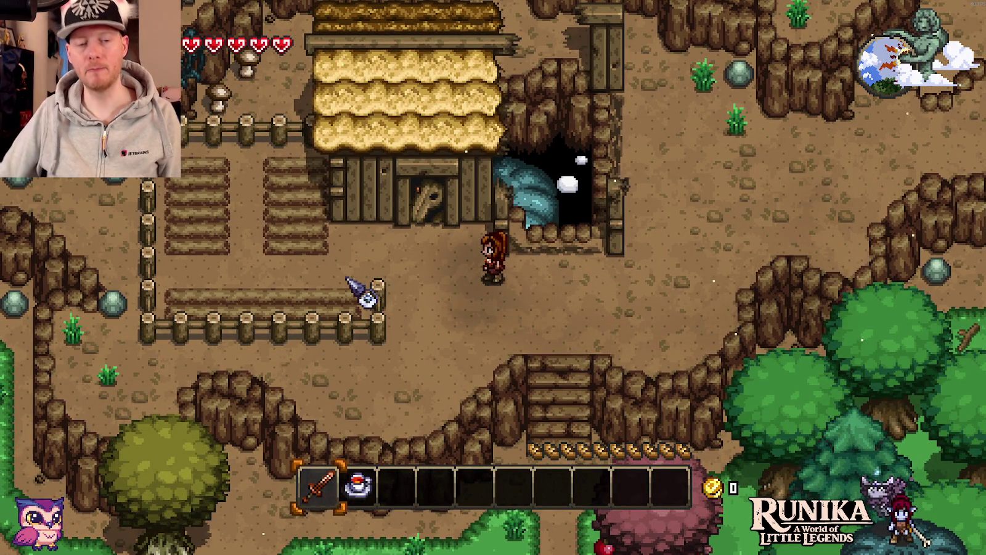
{"action": "key", "text": "w"}
{"action": "key", "text": "a"}
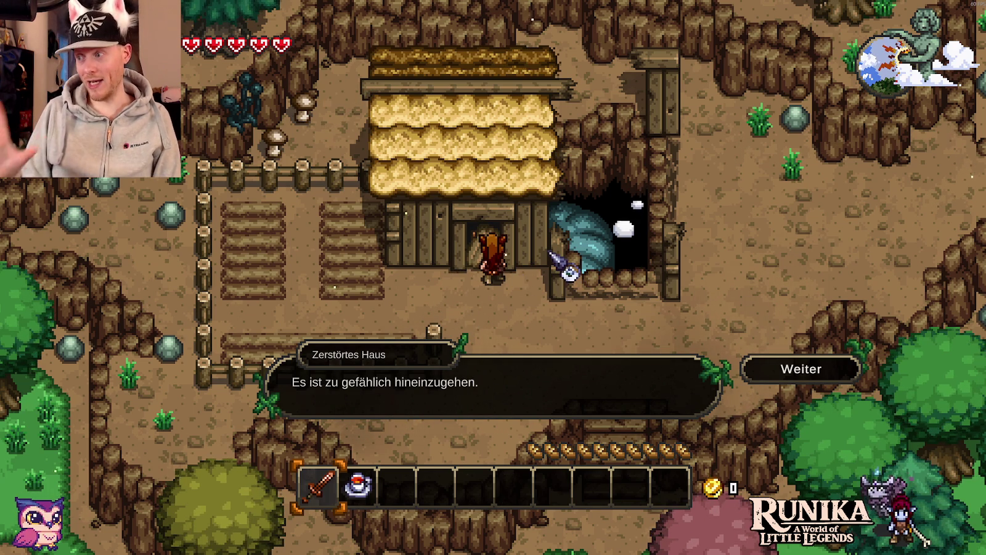
Dismiss the danger message and walk to stand beside the hut's cave opening.
{"action": "key", "text": "s"}
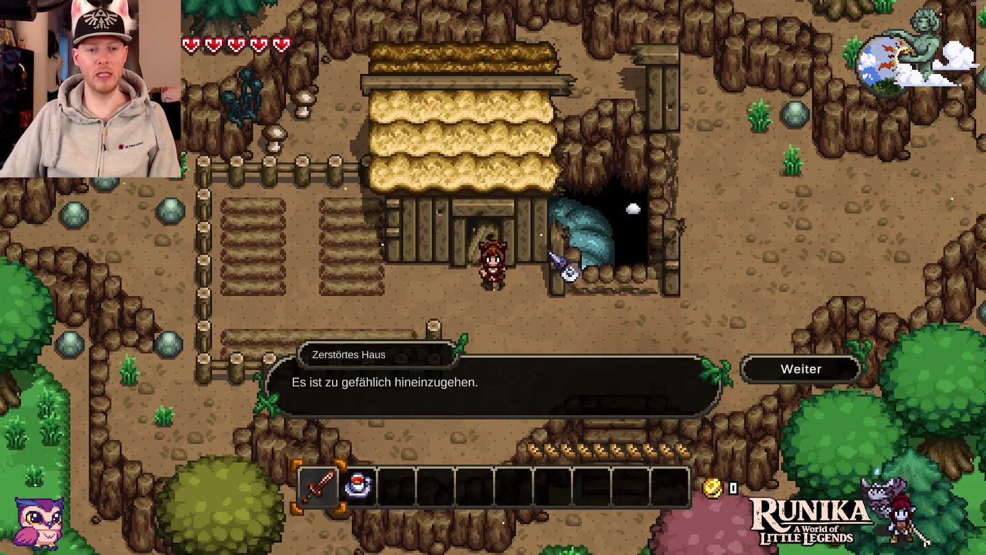
{"action": "key", "text": "s"}
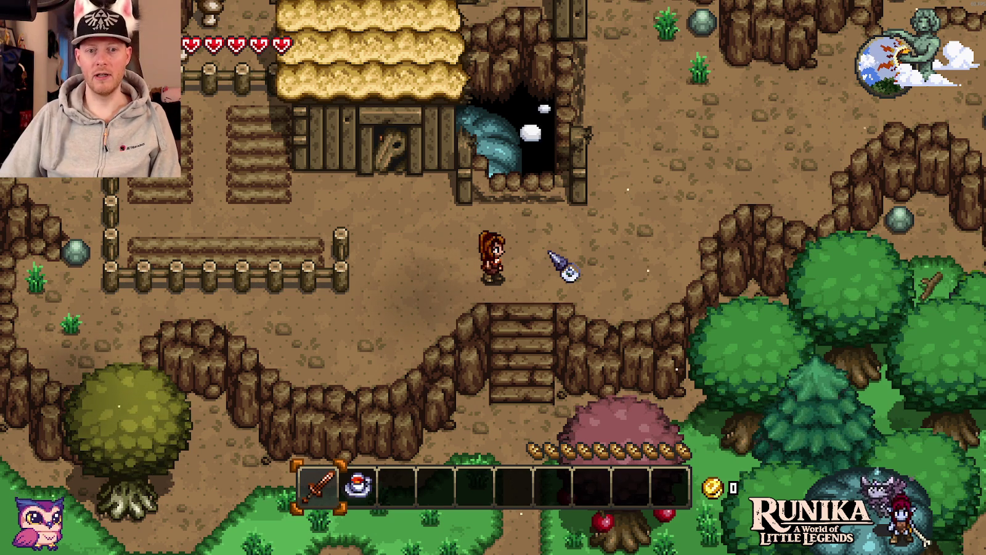
{"action": "key", "text": "w"}
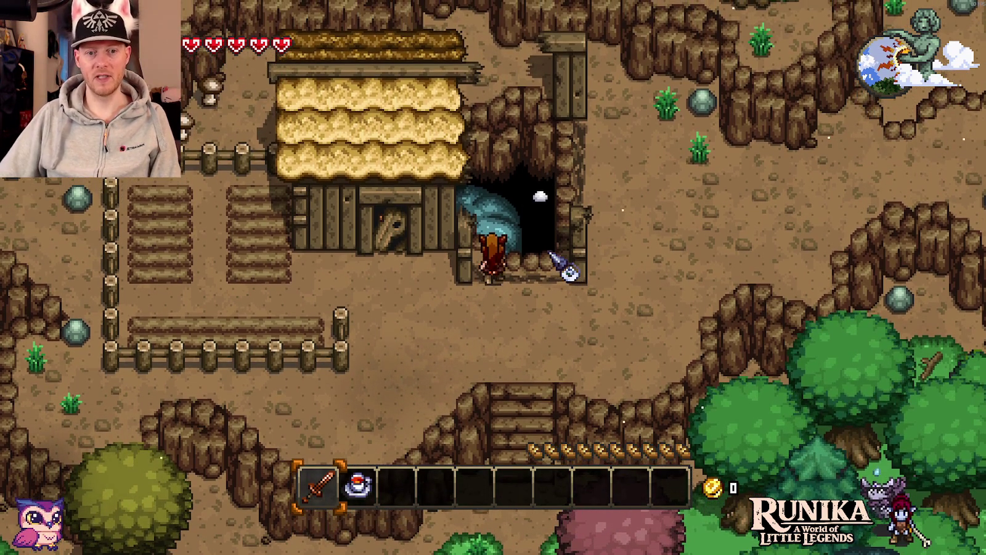
{"action": "key", "text": "s"}
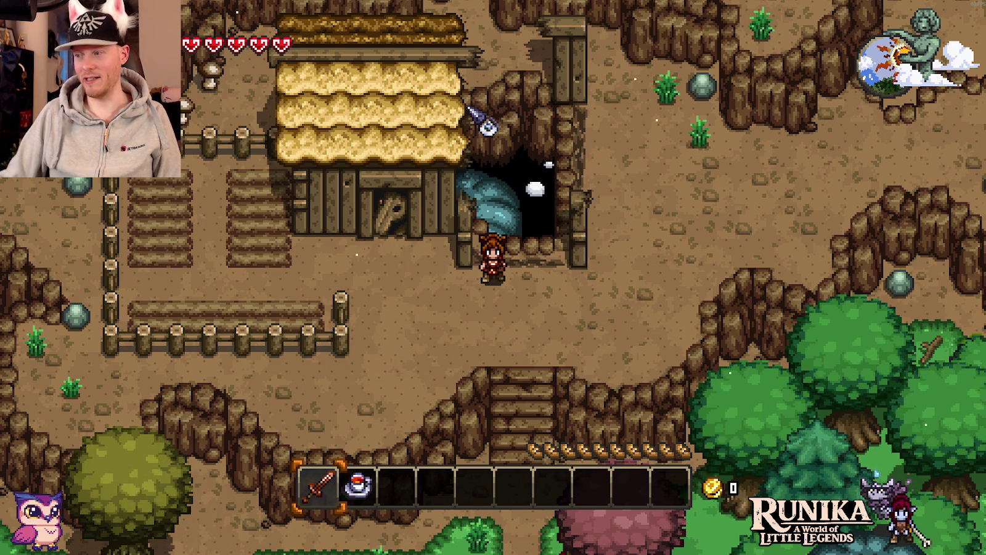
{"action": "key", "text": "Right"}
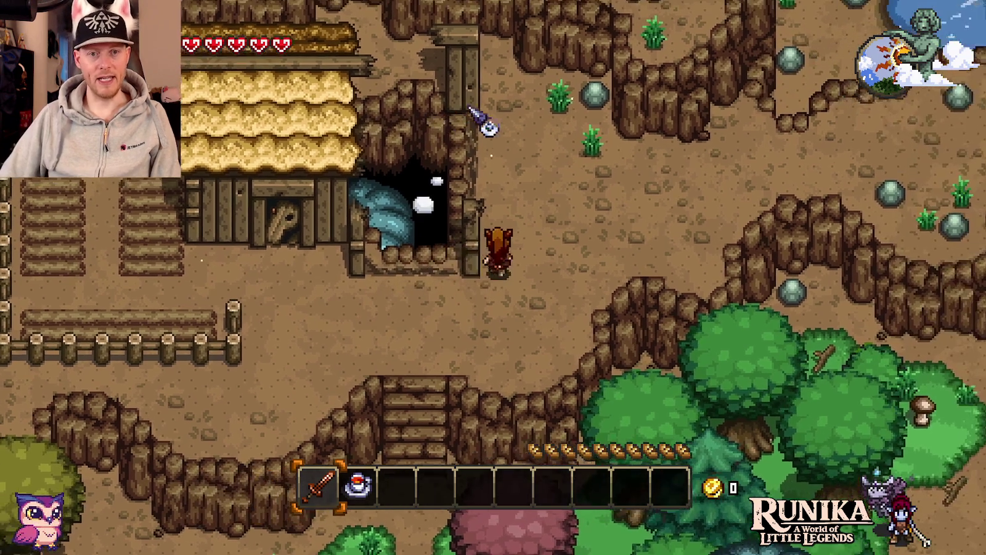
{"action": "key", "text": "Up"}
Walk west behind the hut and pick up the mushrooms there.
{"action": "key", "text": "Left"}
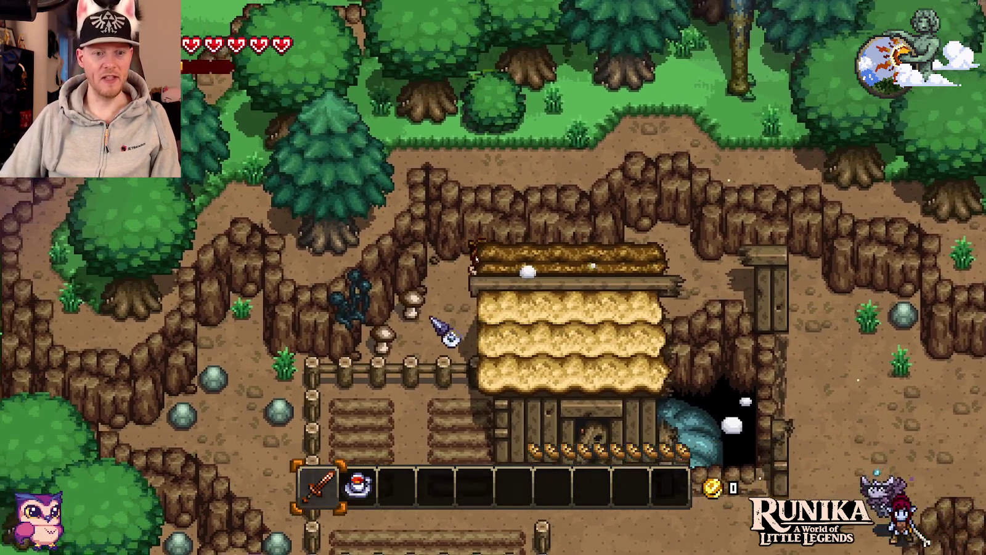
{"action": "key", "text": "Left"}
{"action": "key", "text": "Down"}
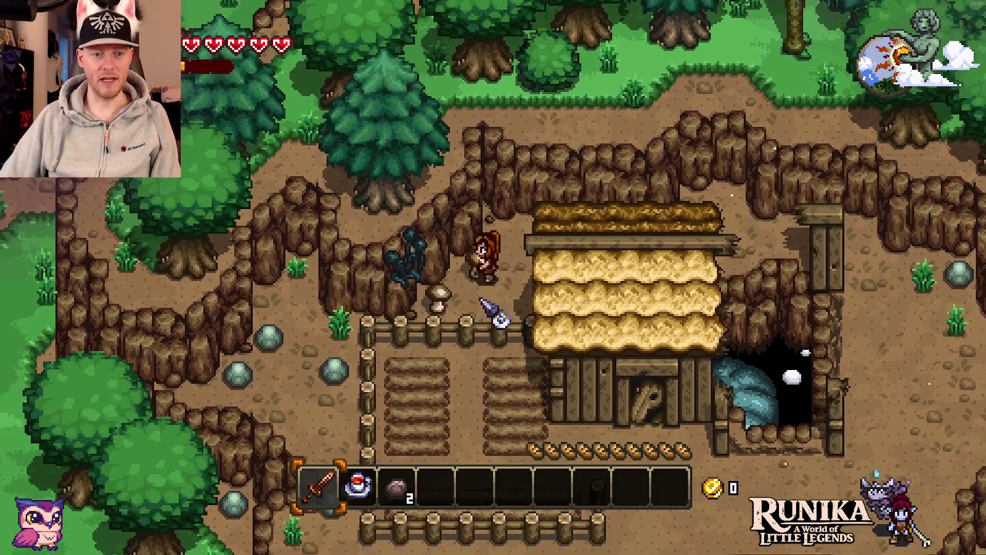
{"action": "key", "text": "Up"}
{"action": "key", "text": "Right"}
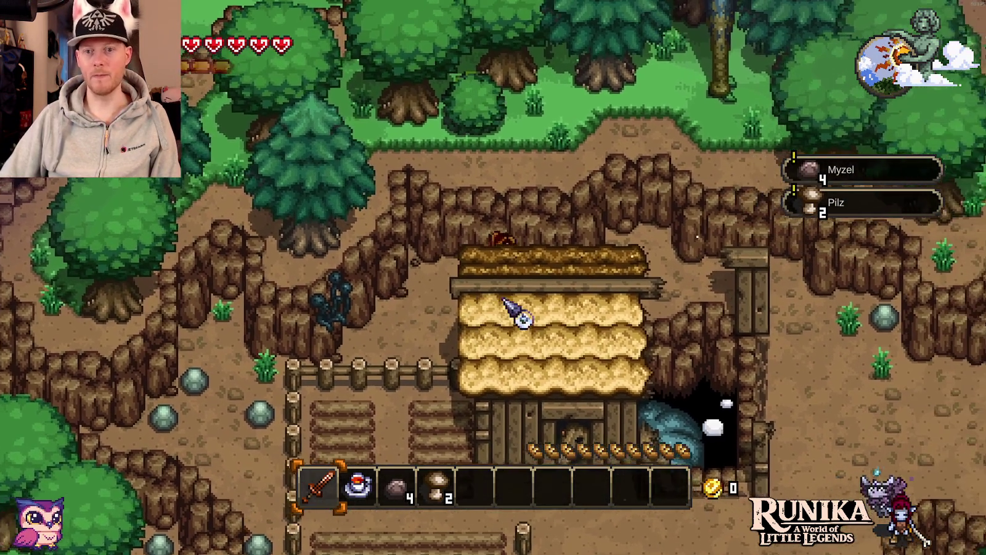
Walk back down the hut's east side, past the fence, onto the wooden stairs.
{"action": "key", "text": "Right"}
{"action": "key", "text": "Down"}
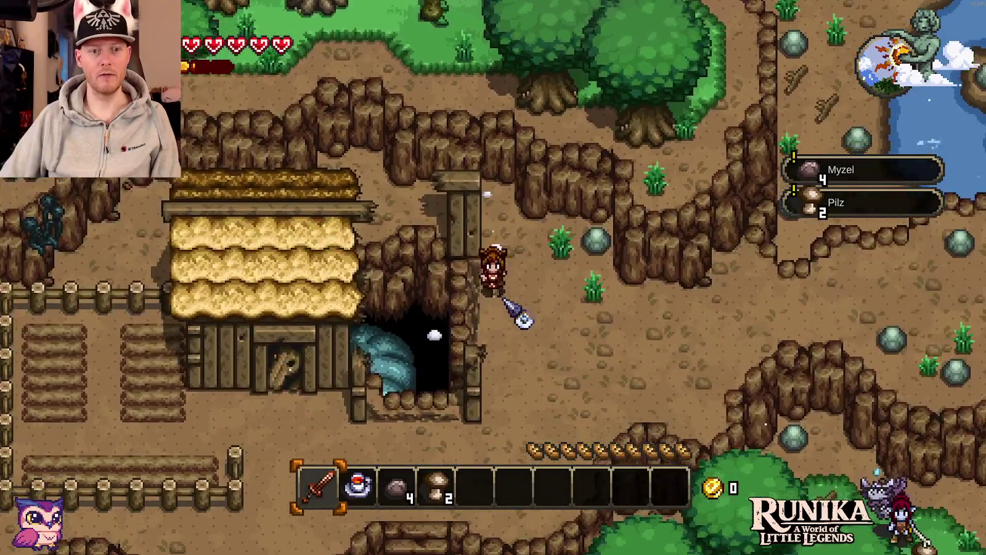
{"action": "key", "text": "Left"}
{"action": "key", "text": "Down"}
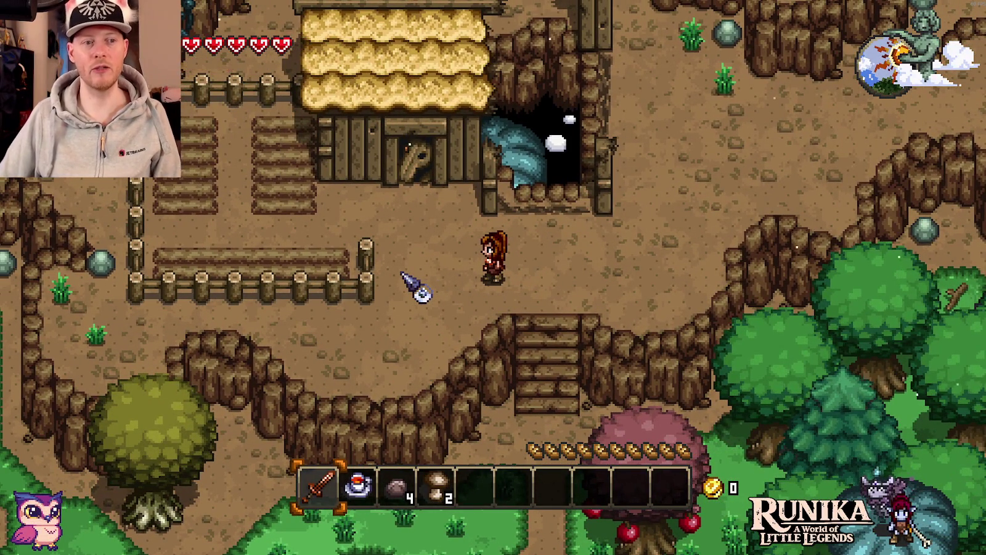
{"action": "key", "text": "Up"}
{"action": "key", "text": "Down"}
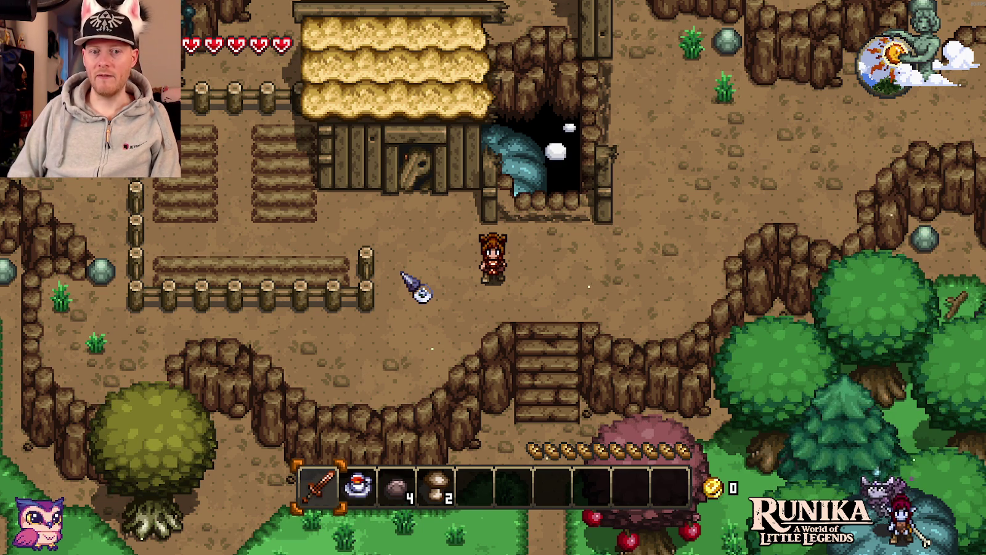
{"action": "key", "text": "d"}
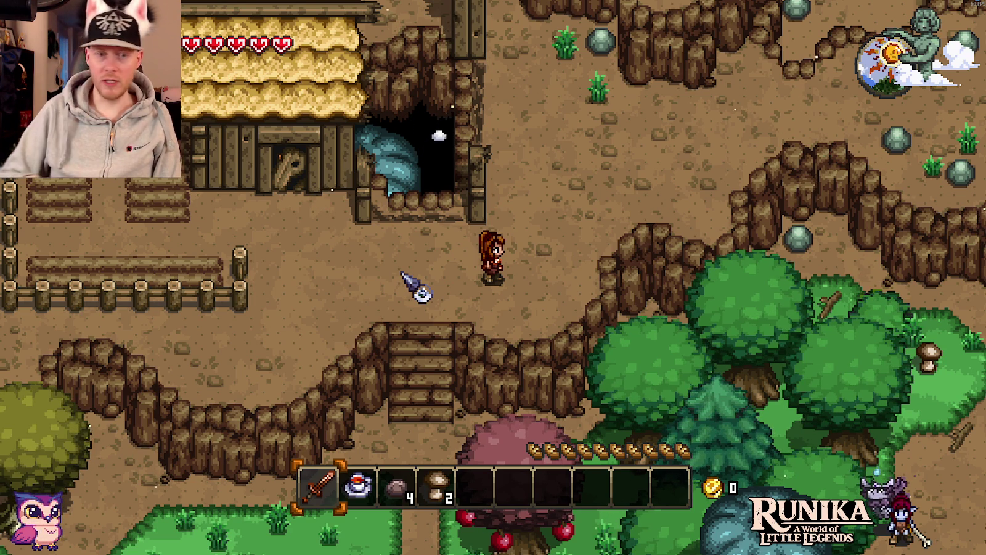
Go down the stairs, hit the tree to knock down apples, and pick them up.
{"action": "key", "text": "s"}
{"action": "key", "text": "a"}
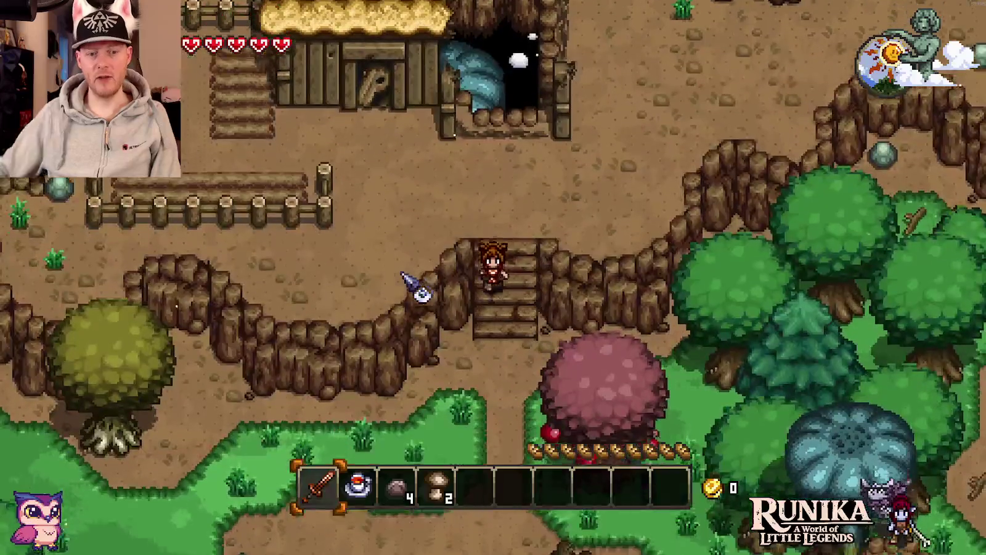
{"action": "scroll", "coordinate": [421, 290], "scroll_direction": "up", "scroll_amount": 1}
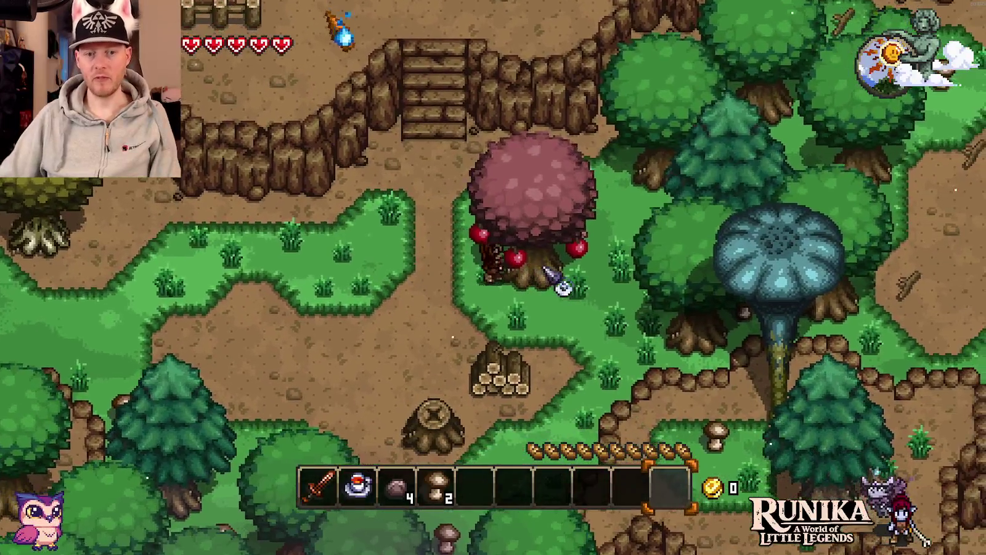
{"action": "left_click", "coordinate": [546, 270]}
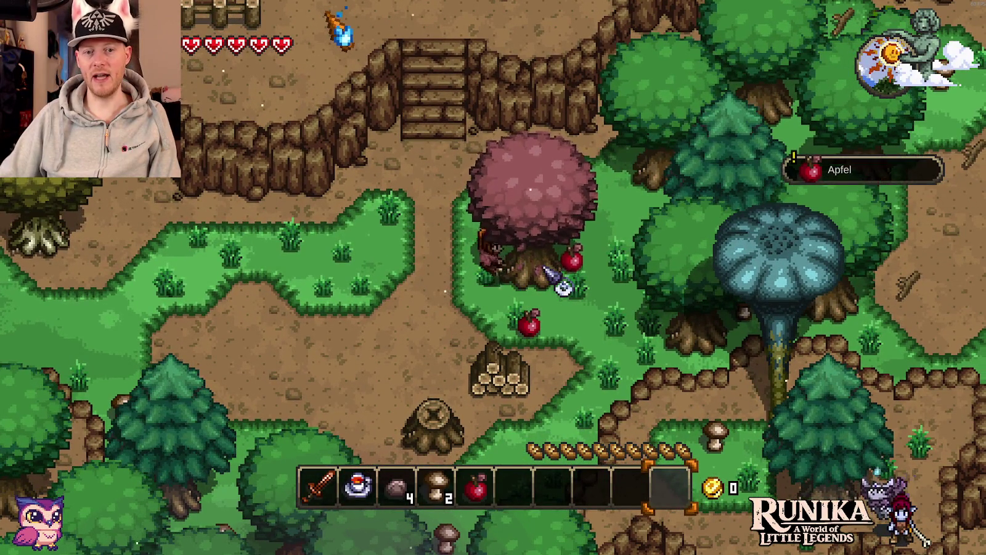
{"action": "key", "text": "s"}
{"action": "key", "text": "d"}
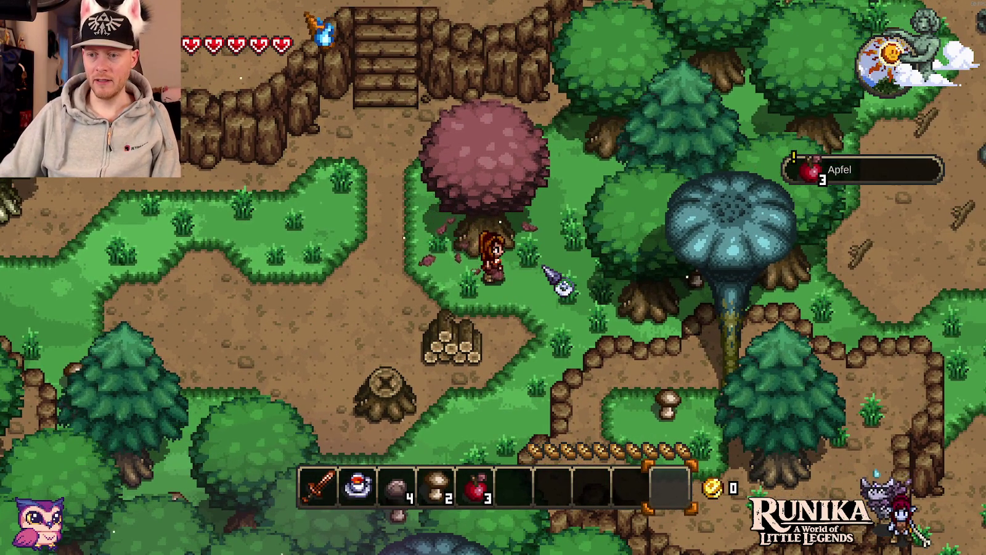
Walk west through the forest and up-left onto the broken bridge.
{"action": "key", "text": "a"}
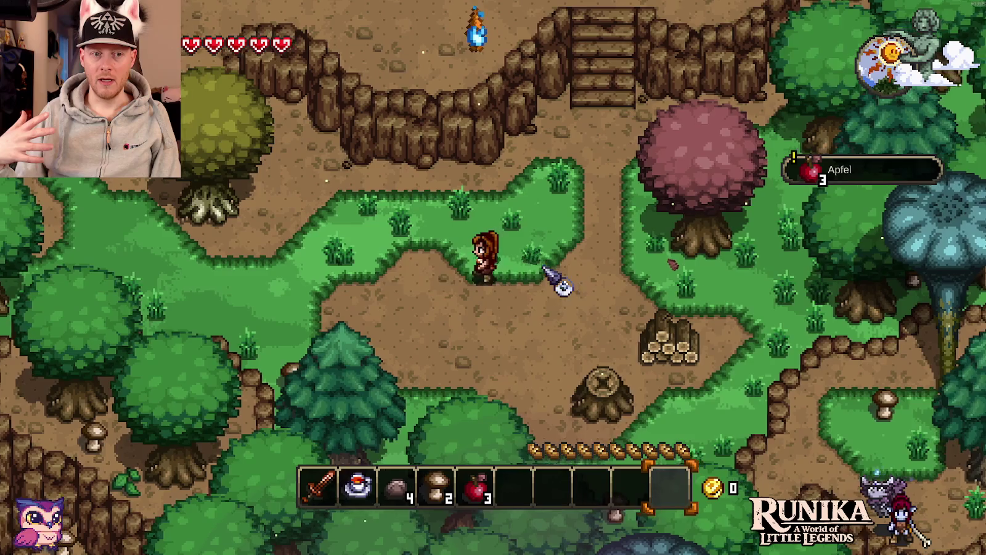
{"action": "key", "text": "a"}
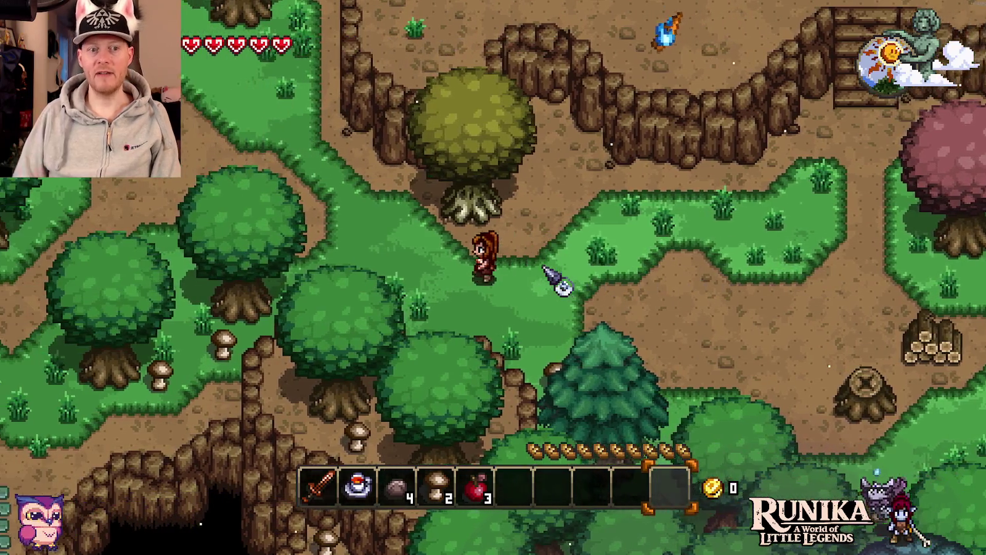
{"action": "key", "text": "a"}
{"action": "key", "text": "a"}
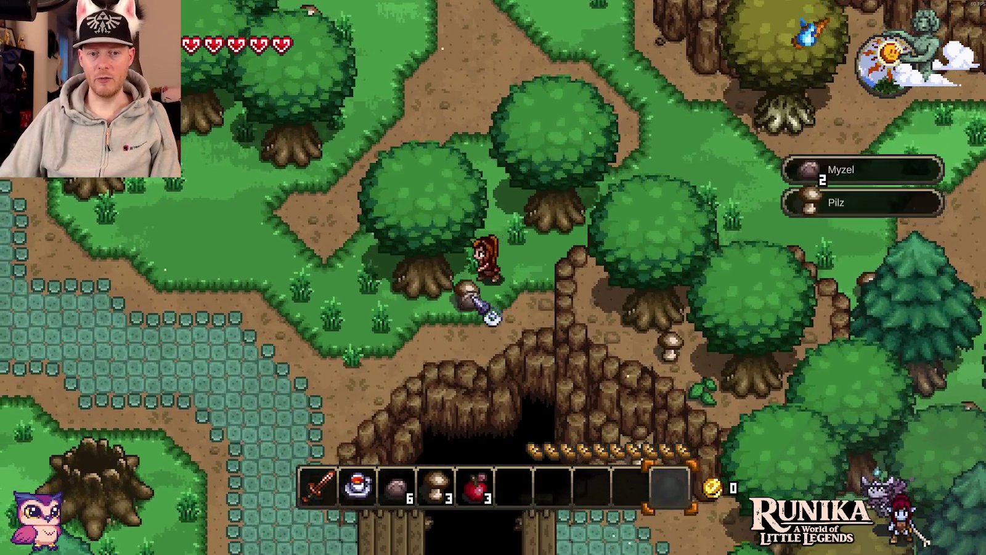
{"action": "key", "text": "a"}
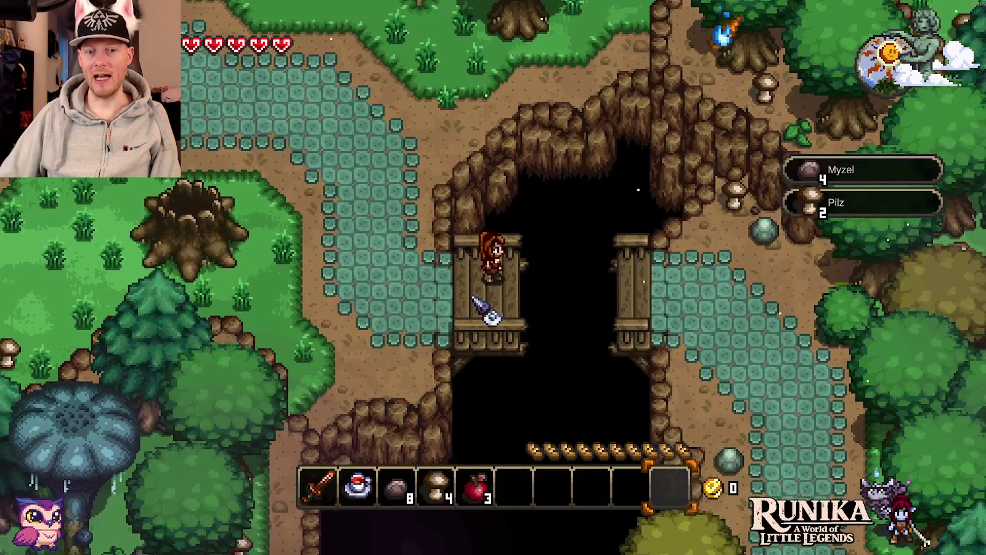
{"action": "key", "text": "a"}
{"action": "key", "text": "w"}
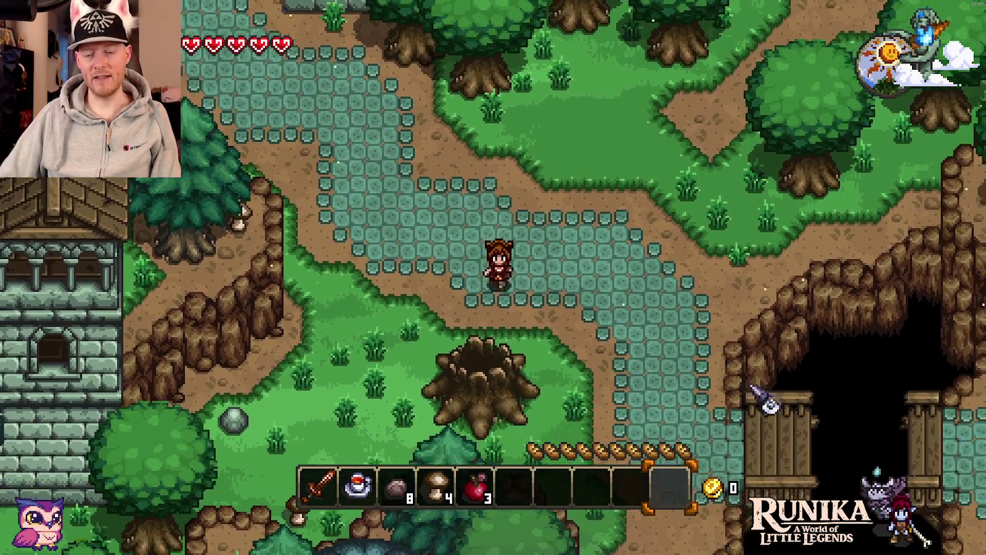
Follow the stone path beside the chasm up-left past the tower to Falkenau's gatehouse.
{"action": "key", "text": "s"}
{"action": "key", "text": "d"}
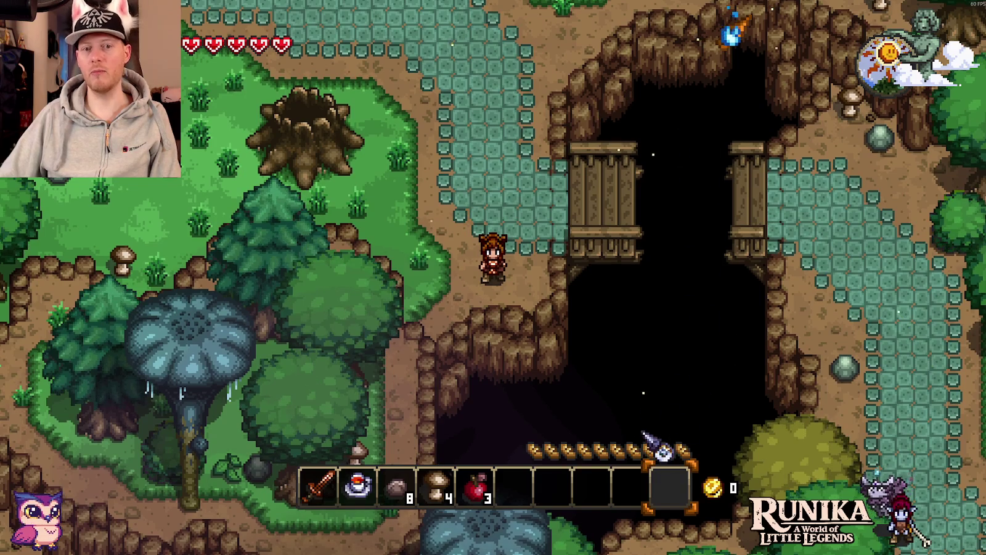
{"action": "key", "text": "w"}
{"action": "key", "text": "d"}
{"action": "key", "text": "a"}
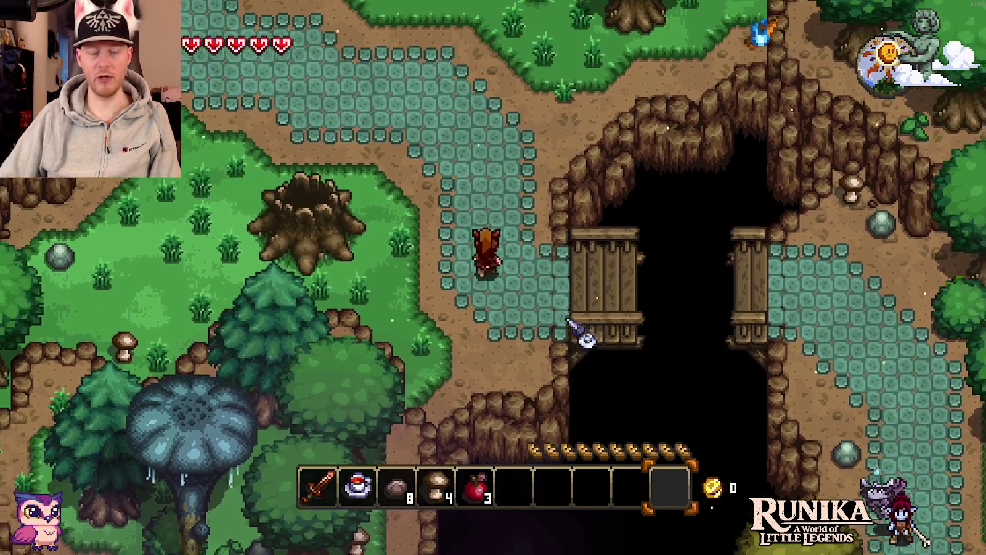
{"action": "key", "text": "w"}
{"action": "key", "text": "a"}
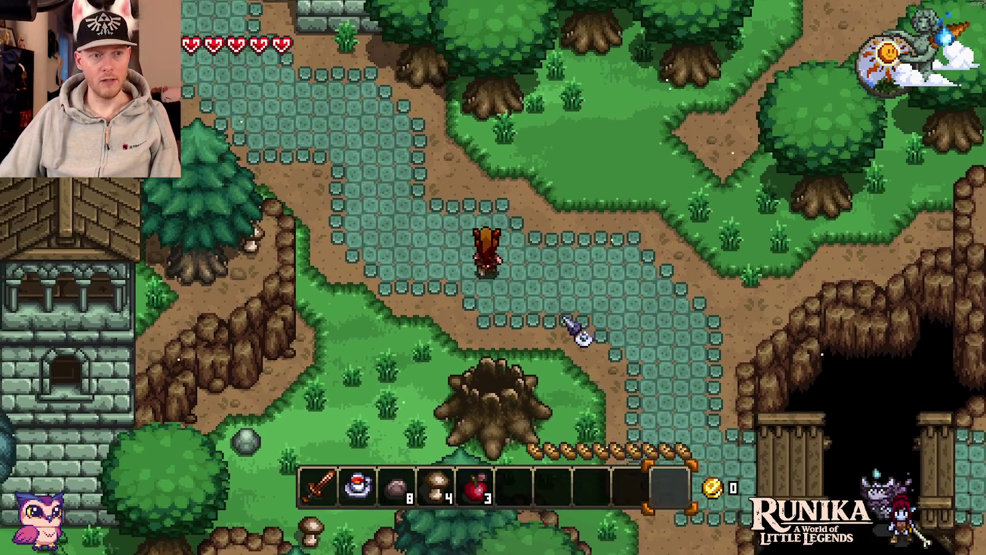
{"action": "key", "text": "w"}
{"action": "key", "text": "a"}
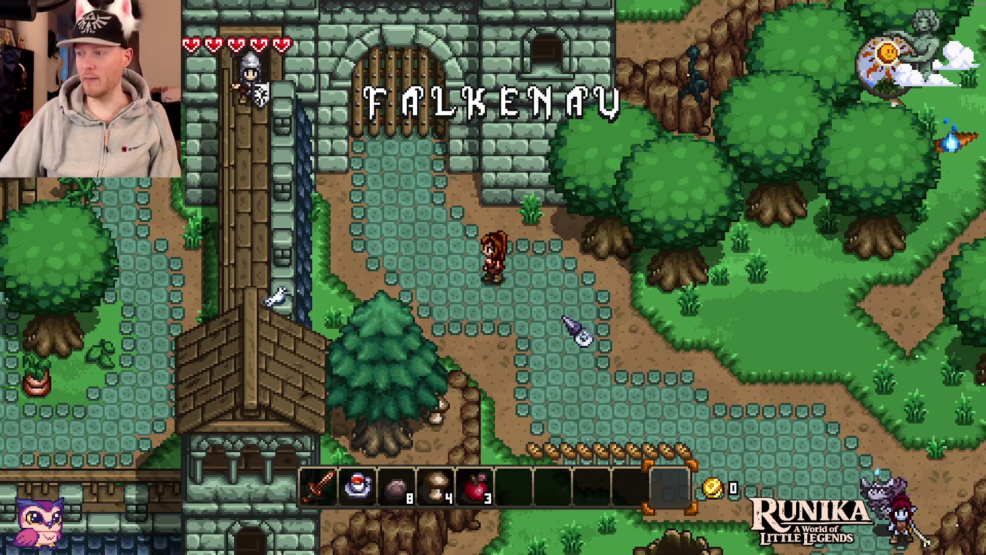
Talk to the Falkenau gate guard, hear the gate can't be opened, and step back.
{"action": "key", "text": "w"}
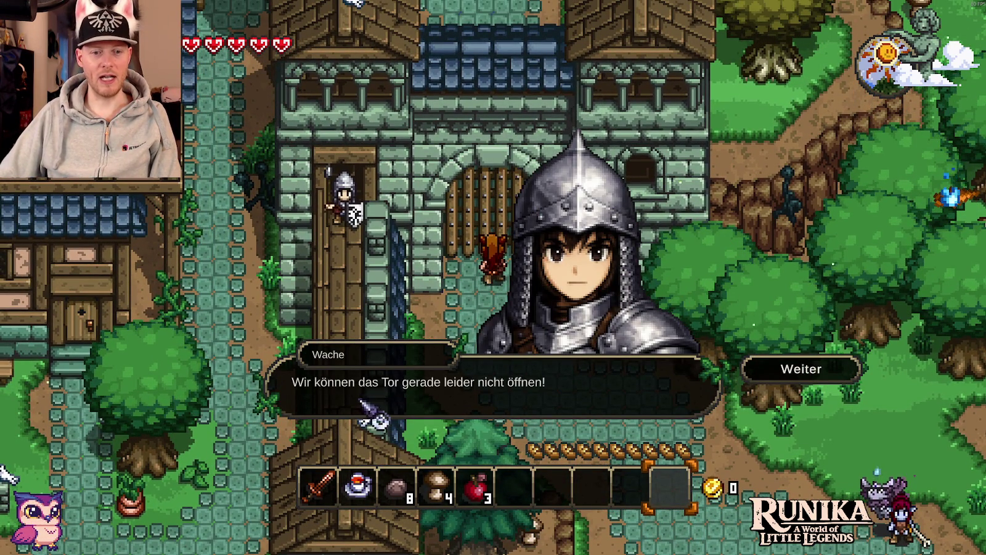
{"action": "left_click", "coordinate": [801, 371]}
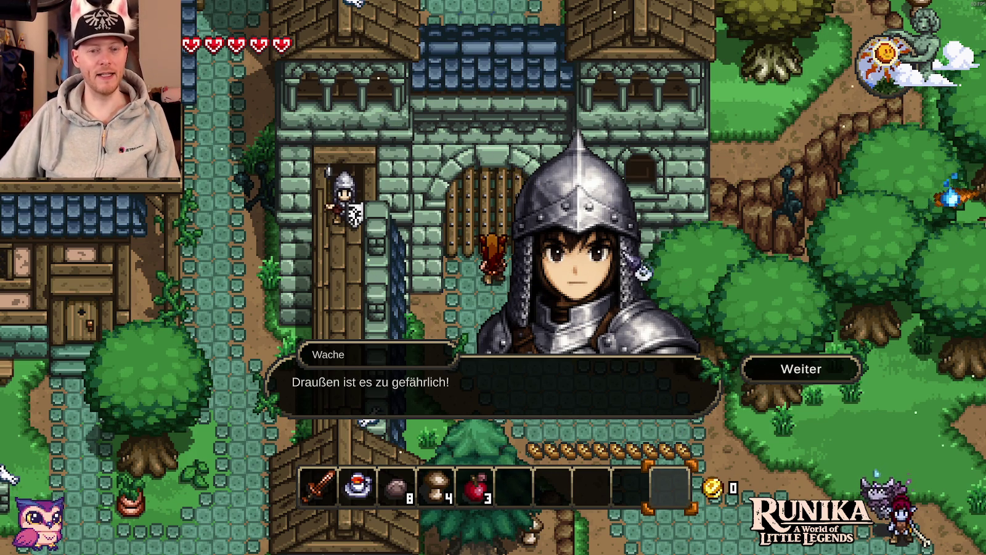
{"action": "left_click", "coordinate": [811, 370]}
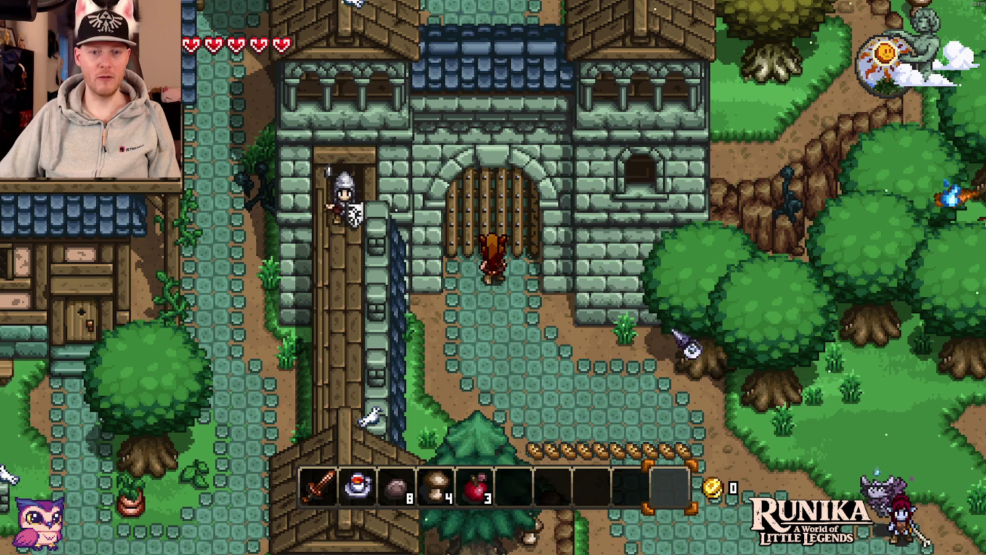
{"action": "key", "text": "s"}
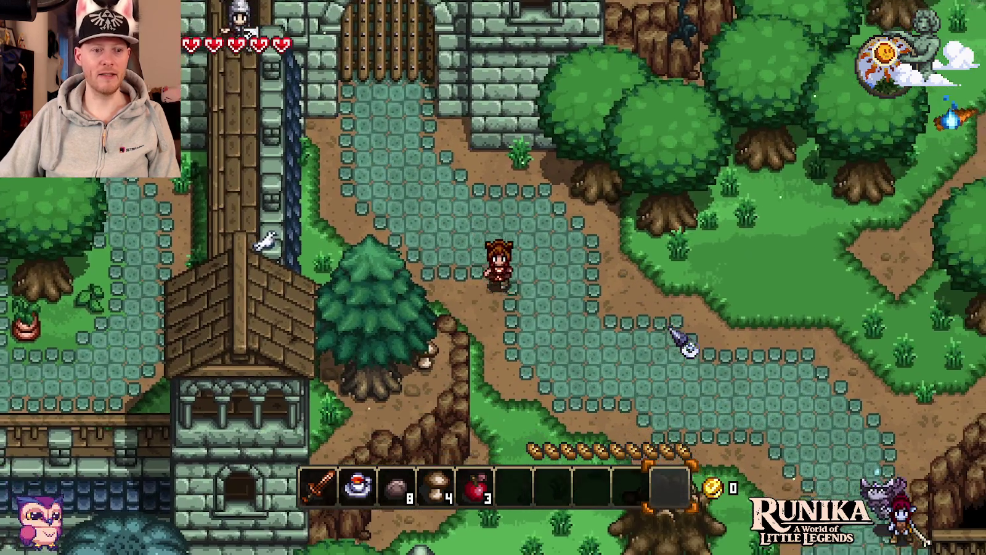
Walk west along the tower wall, then back east along the cobbled path.
{"action": "key", "text": "a"}
{"action": "key", "text": "w"}
{"action": "key", "text": "a"}
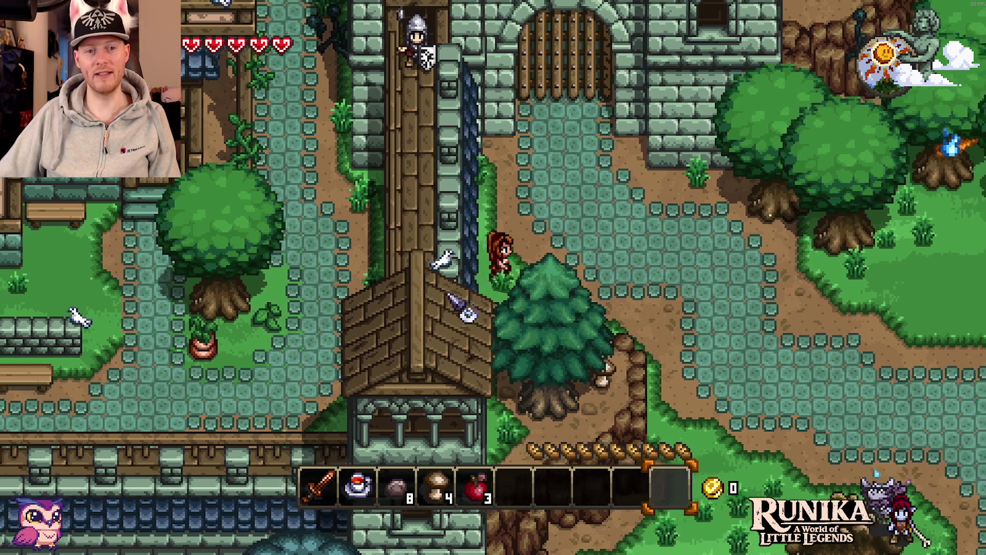
{"action": "key", "text": "d"}
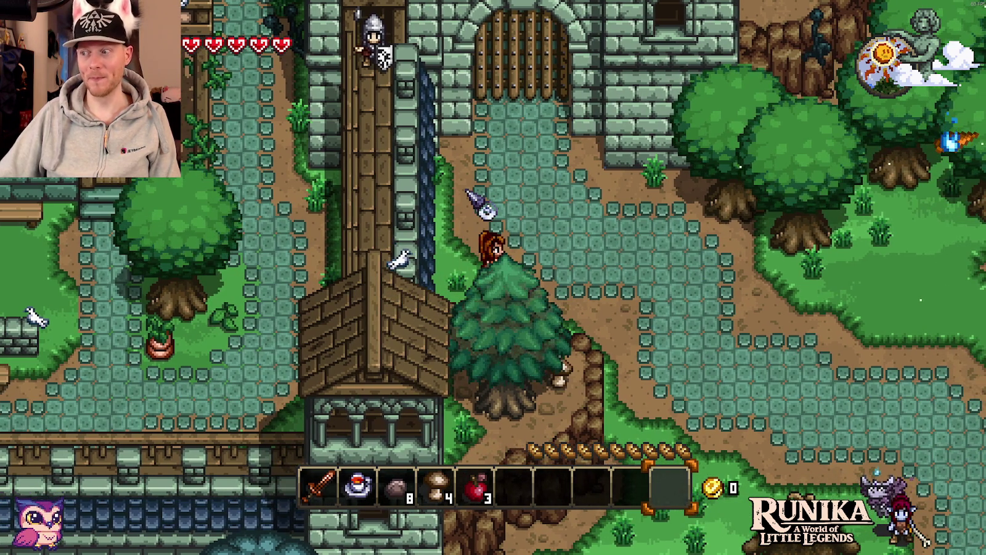
{"action": "key", "text": "d"}
{"action": "key", "text": "s"}
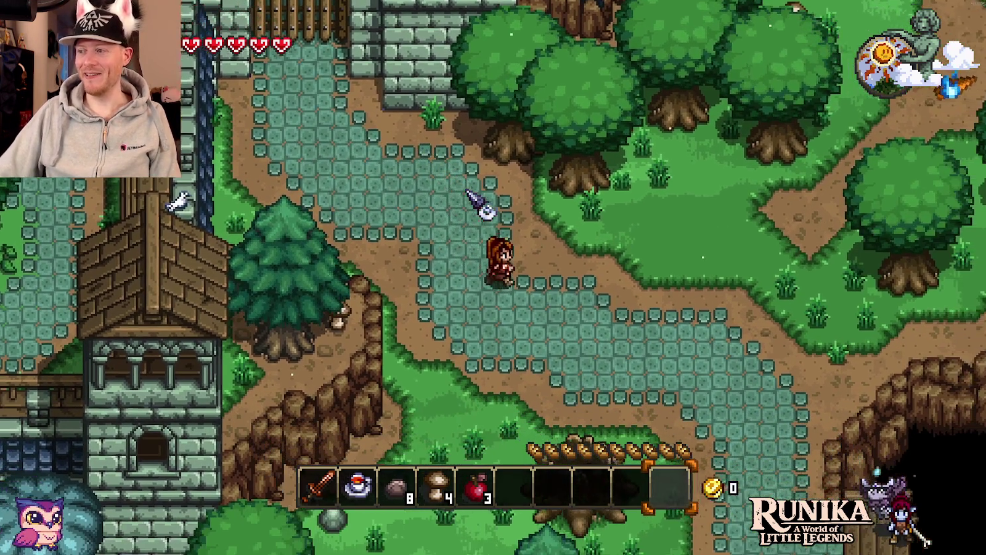
{"action": "key", "text": "d"}
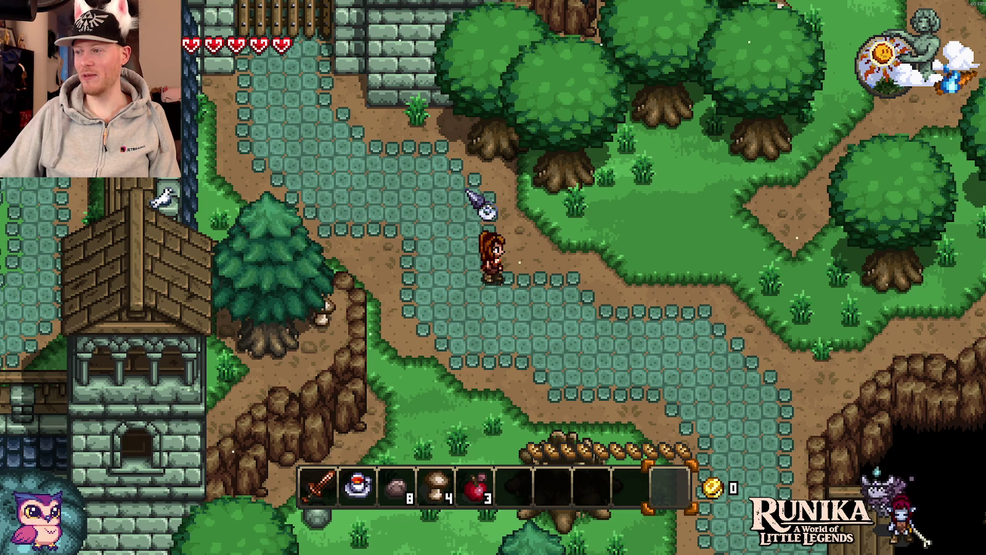
Walk north into the forest, ready the sword, and kill the insect to collect its wing.
{"action": "key", "text": "d"}
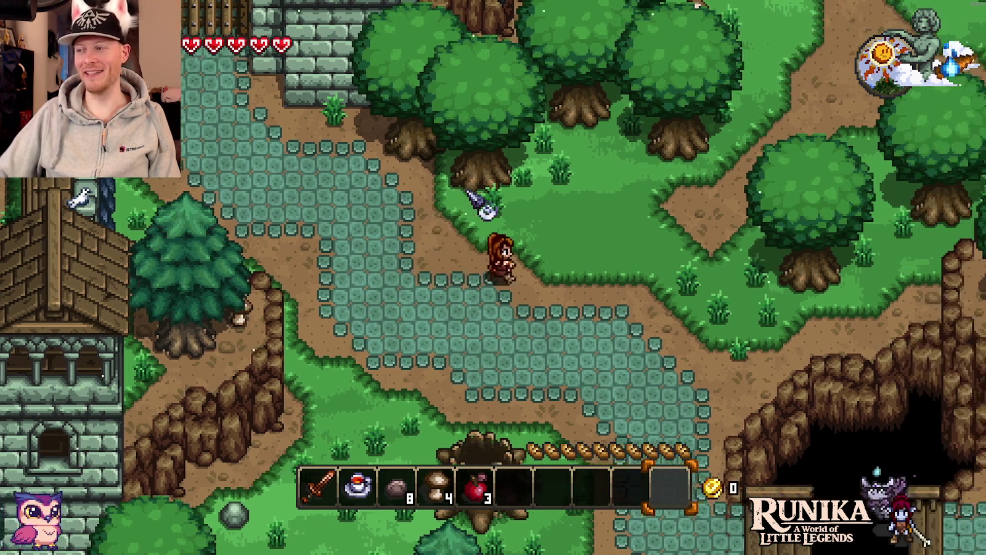
{"action": "key", "text": "w"}
{"action": "key", "text": "w"}
{"action": "key", "text": "d"}
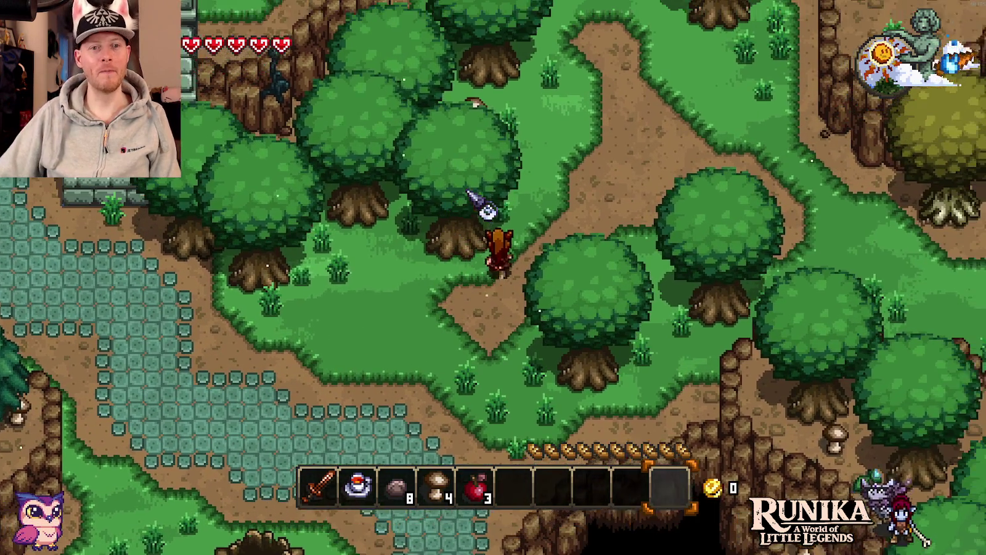
{"action": "key", "text": "w"}
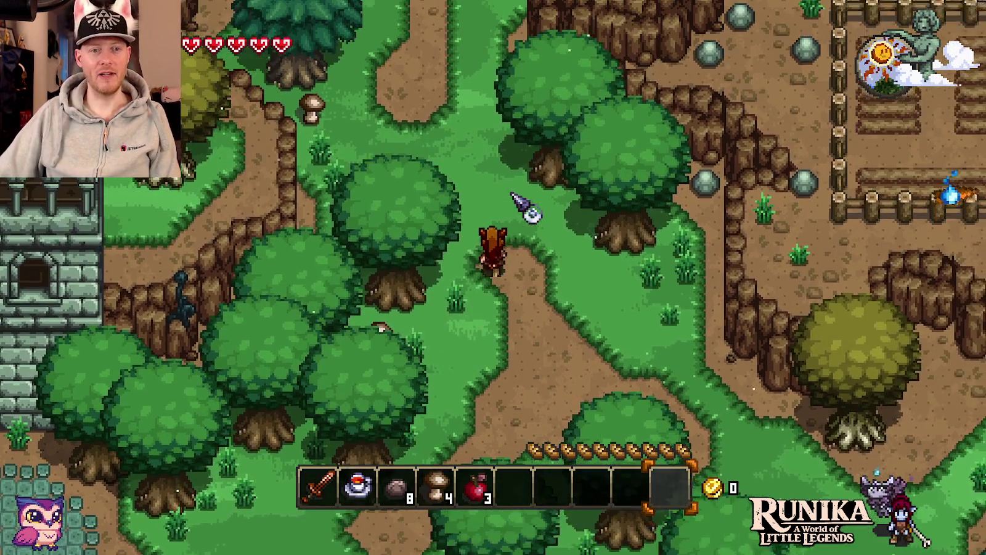
{"action": "key", "text": "w"}
{"action": "key", "text": "1"}
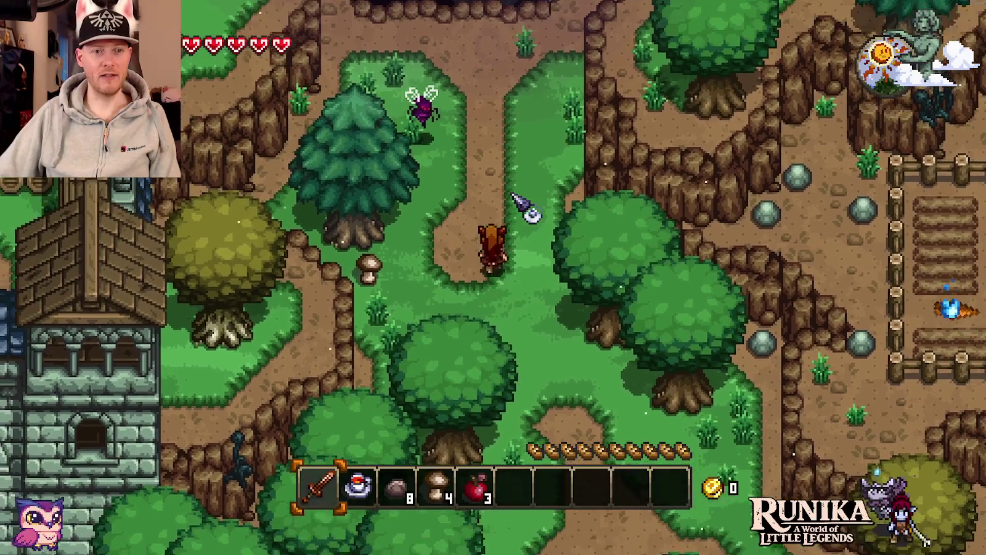
{"action": "key", "text": "a"}
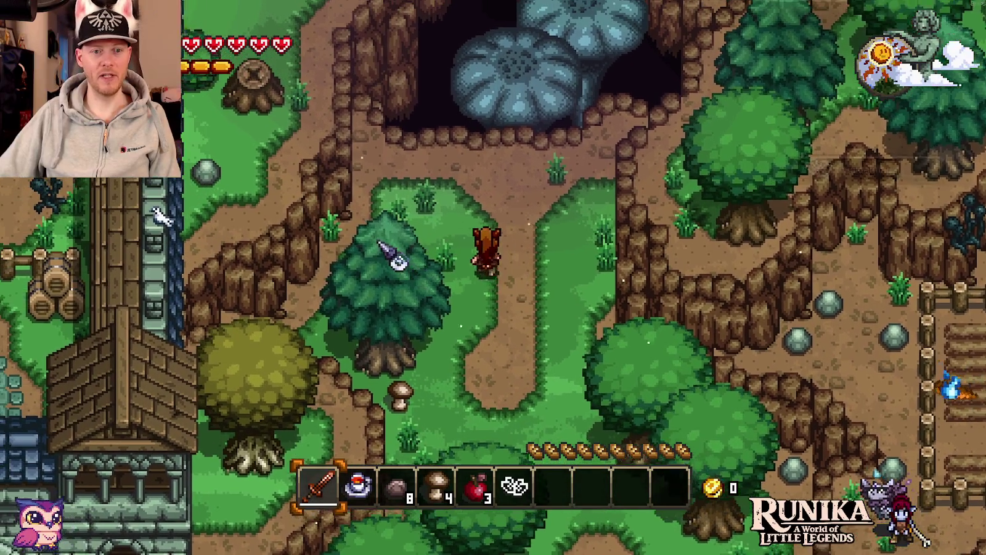
{"action": "key", "text": "w"}
{"action": "key", "text": "w"}
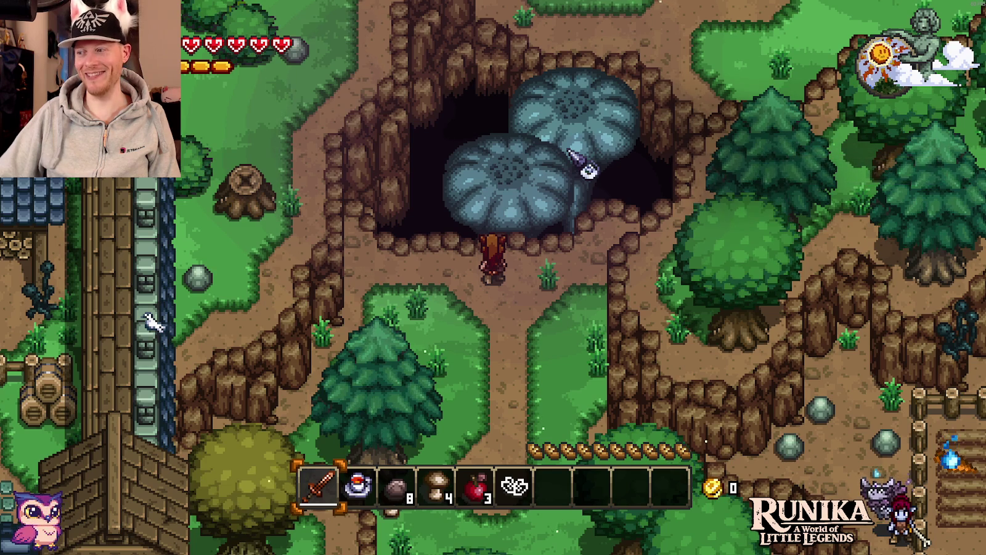
Cross the cave to the dirt path, strike the bug, and collect its dropped wings and mushroom.
{"action": "key", "text": "w"}
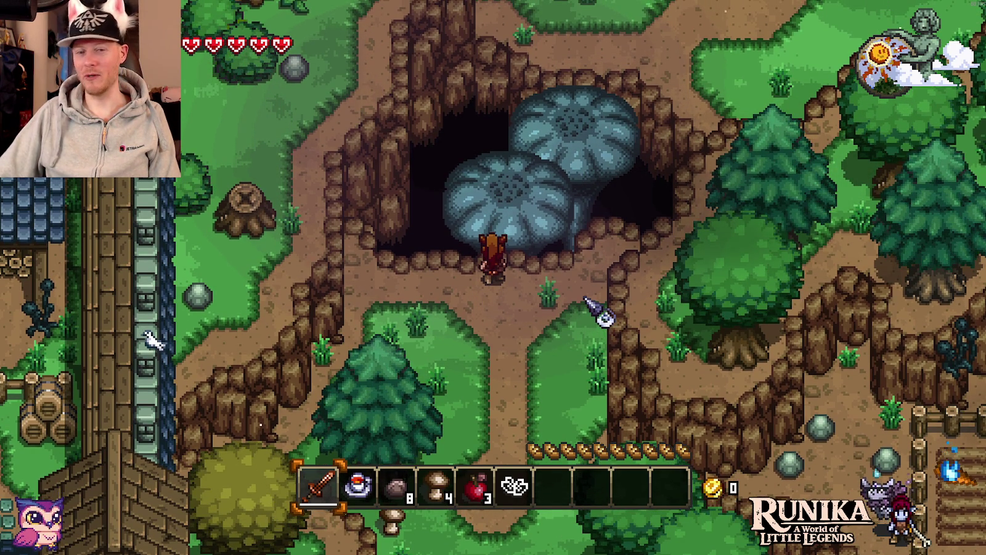
{"action": "key", "text": "w"}
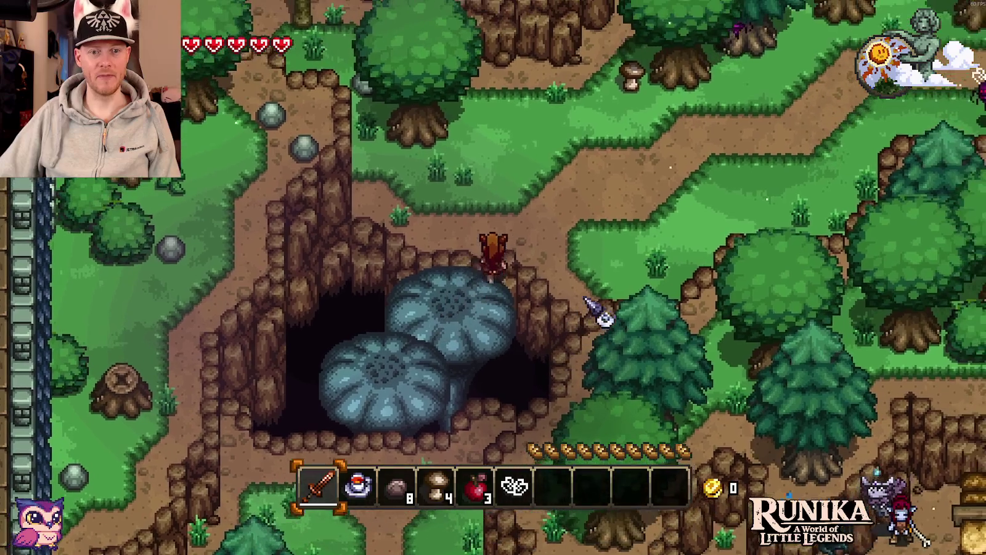
{"action": "key", "text": "w"}
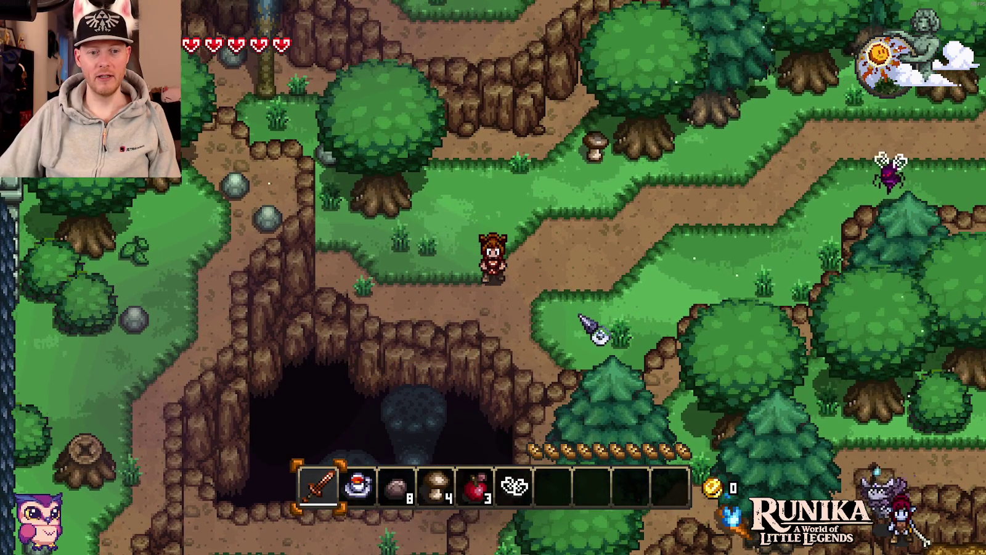
{"action": "key", "text": "w"}
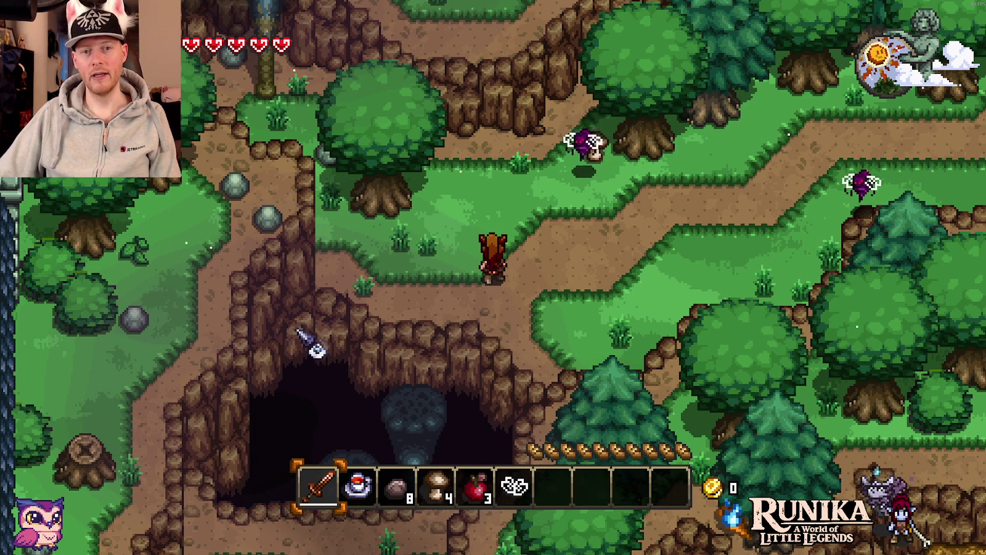
{"action": "key", "text": "w"}
{"action": "left_click", "coordinate": [555, 237]}
{"action": "key", "text": "w"}
{"action": "key", "text": "d"}
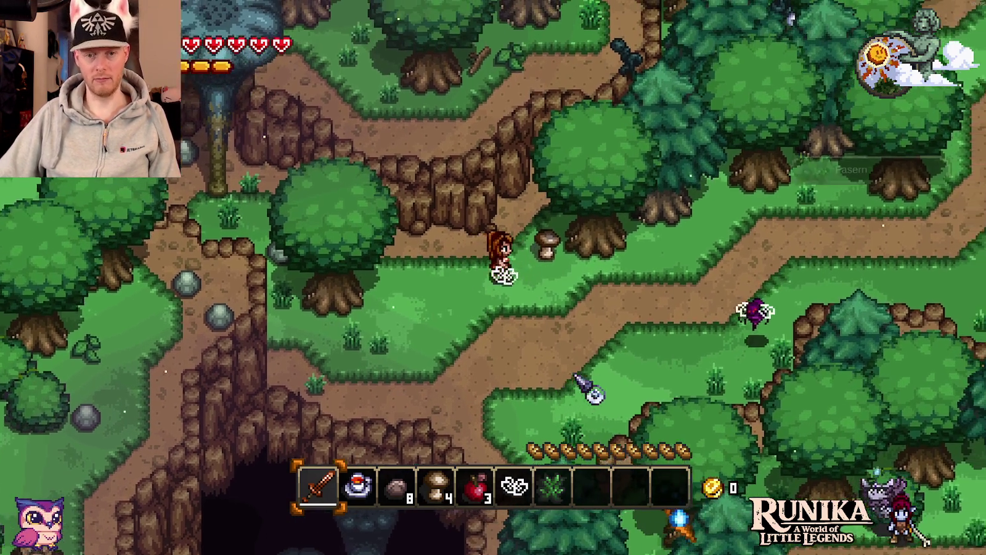
Follow the forest path past the rock wall and head north to the lake shore.
{"action": "key", "text": "a"}
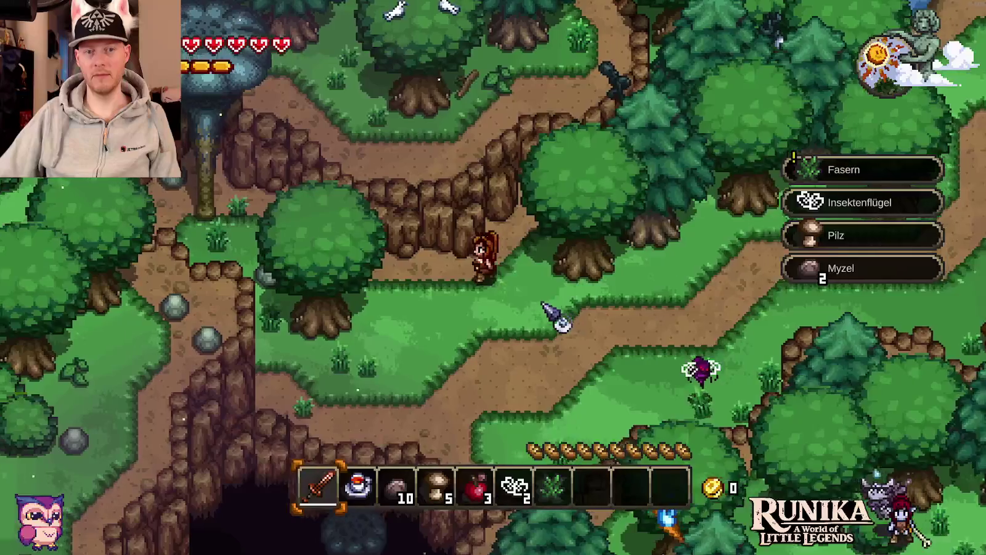
{"action": "key", "text": "w"}
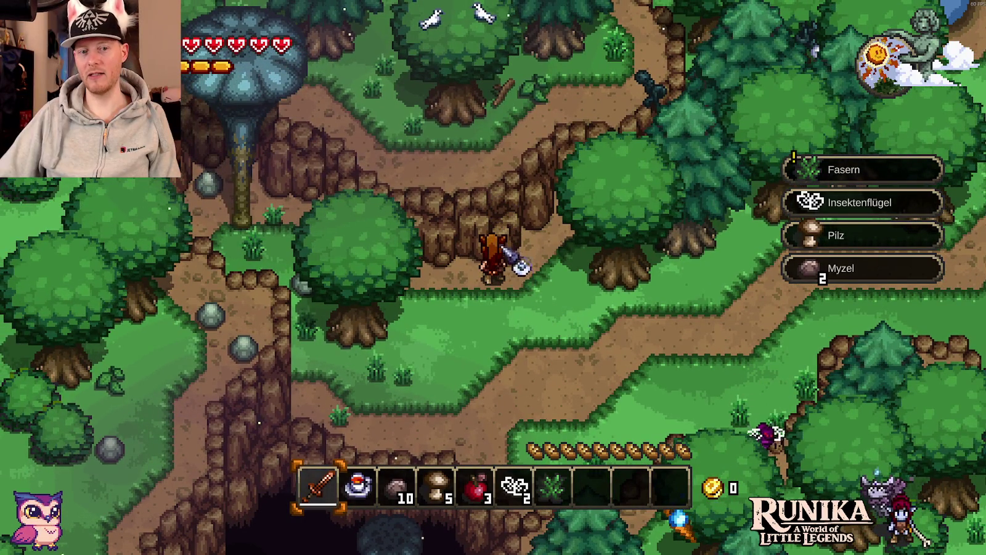
{"action": "key", "text": "s"}
{"action": "key", "text": "d"}
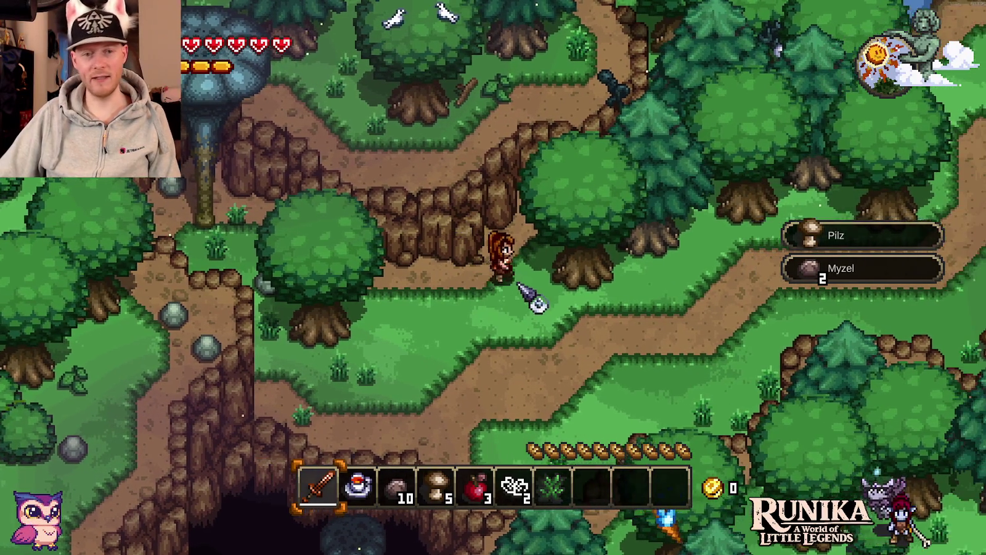
{"action": "key", "text": "d"}
{"action": "key", "text": "w"}
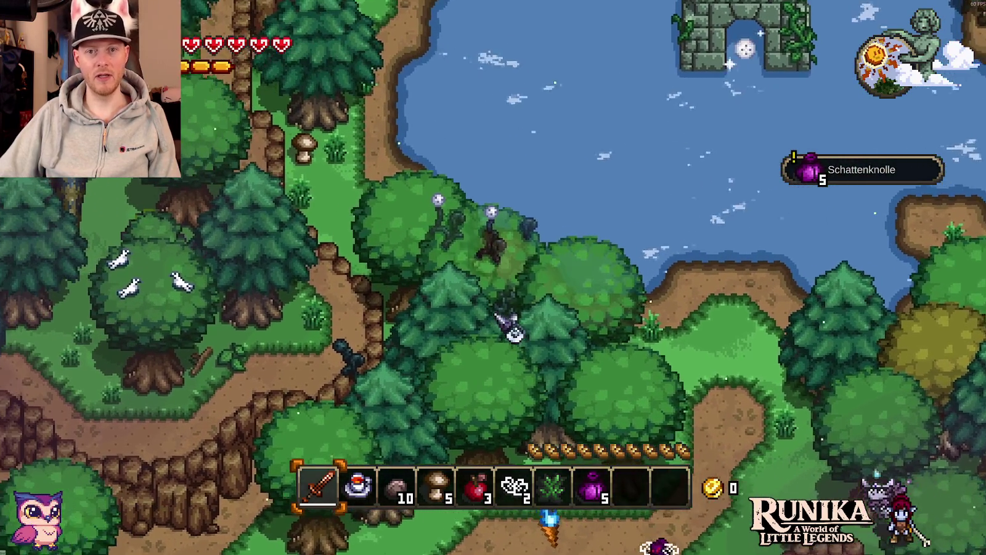
{"action": "key", "text": "w"}
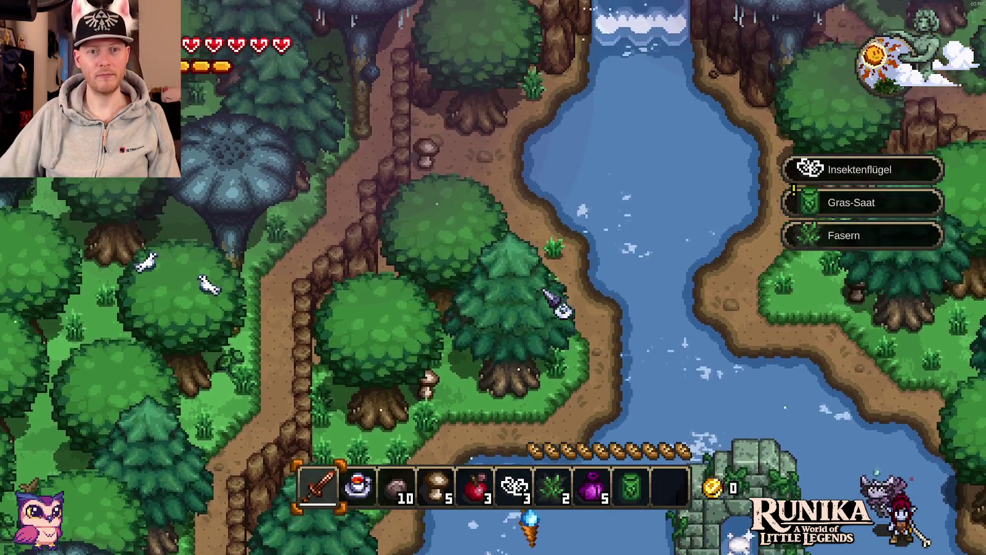
Walk through the forest, picking up an insect wing to reach 5 in the hotbar.
{"action": "key", "text": "w"}
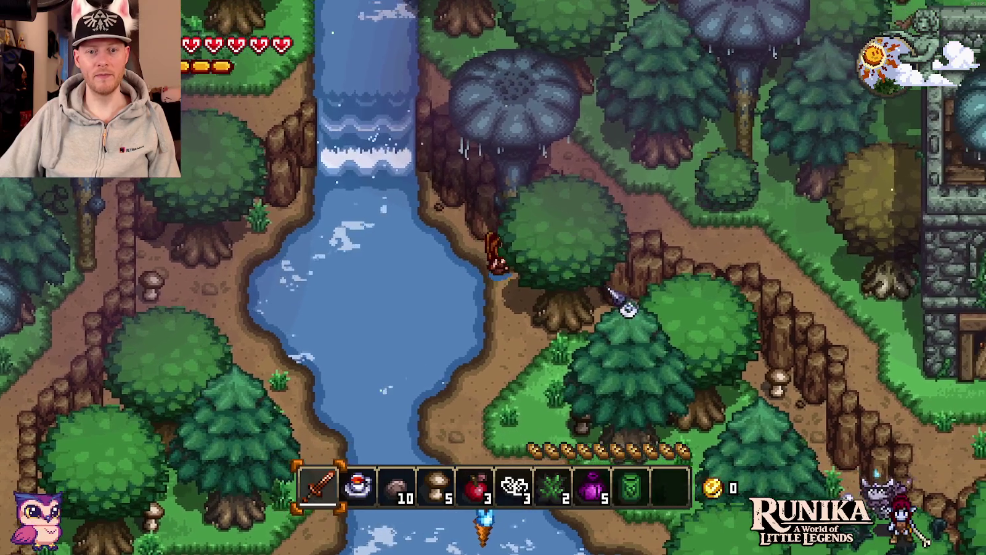
{"action": "key", "text": "d"}
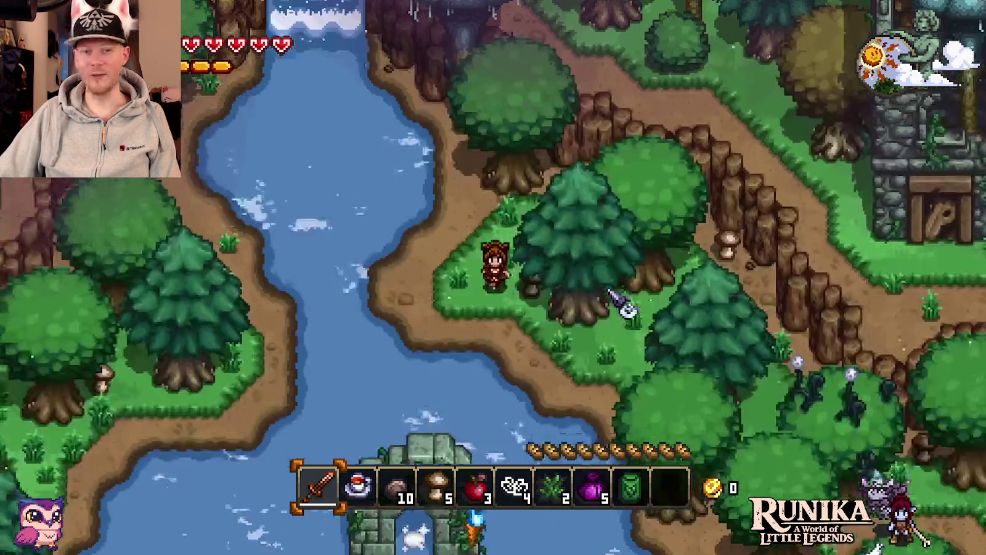
{"action": "key", "text": "s"}
{"action": "key", "text": "d"}
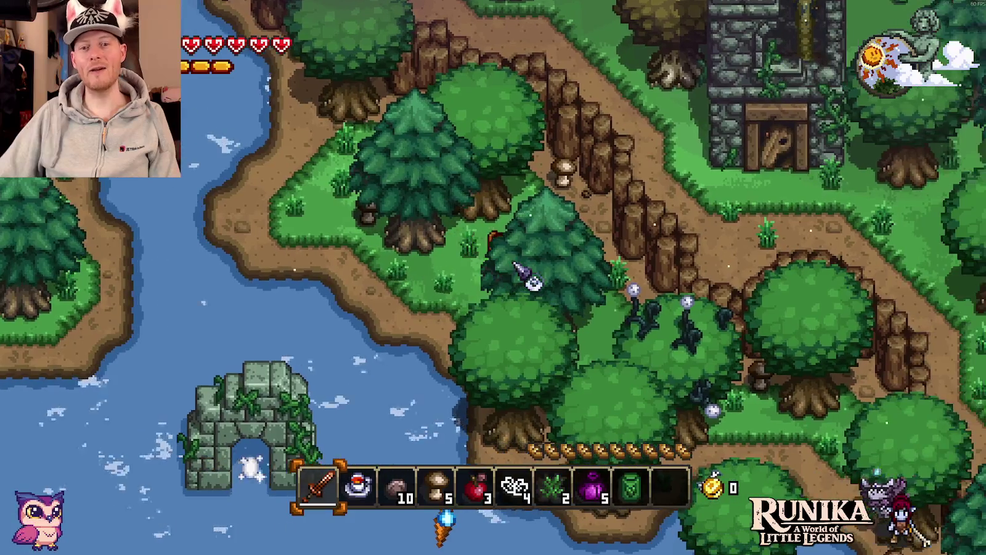
{"action": "key", "text": "d"}
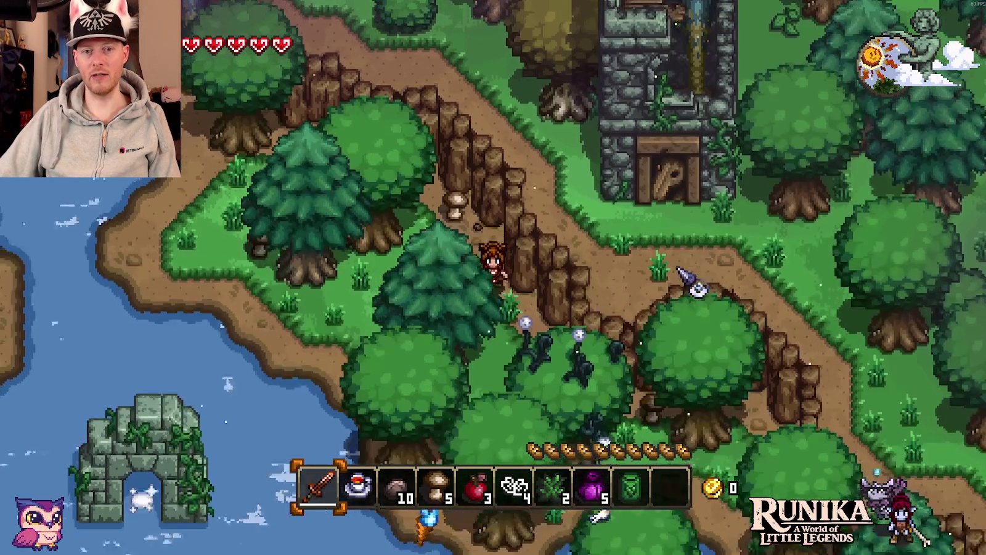
{"action": "key", "text": "s"}
{"action": "key", "text": "d"}
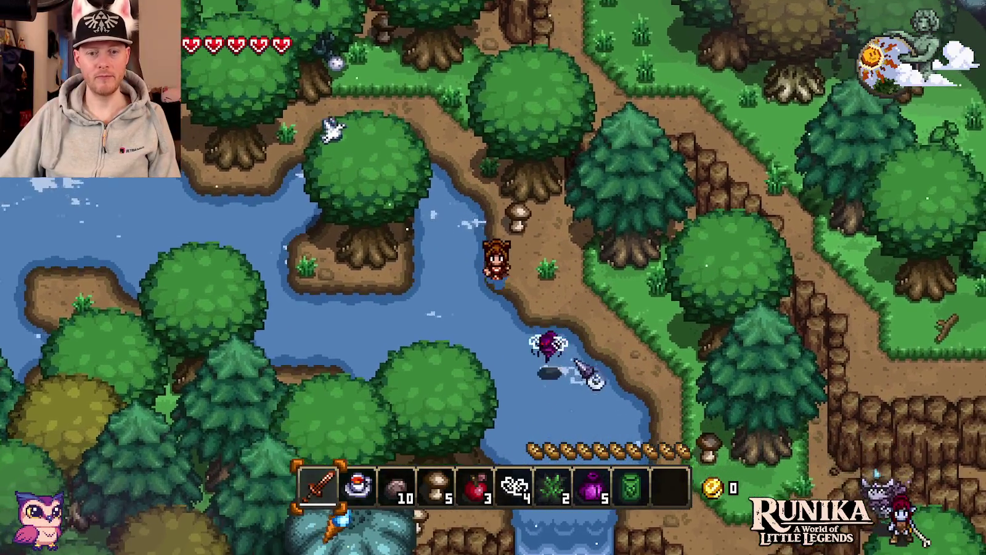
{"action": "key", "text": "s"}
{"action": "key", "text": "d"}
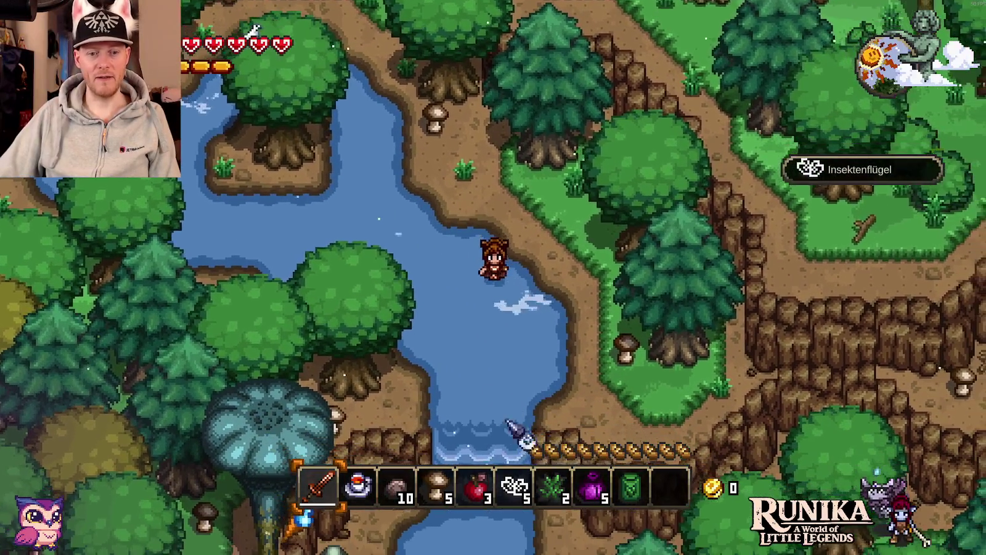
Swim down the river, past the small island and west across the lake to the stone ruin.
{"action": "key", "text": "s"}
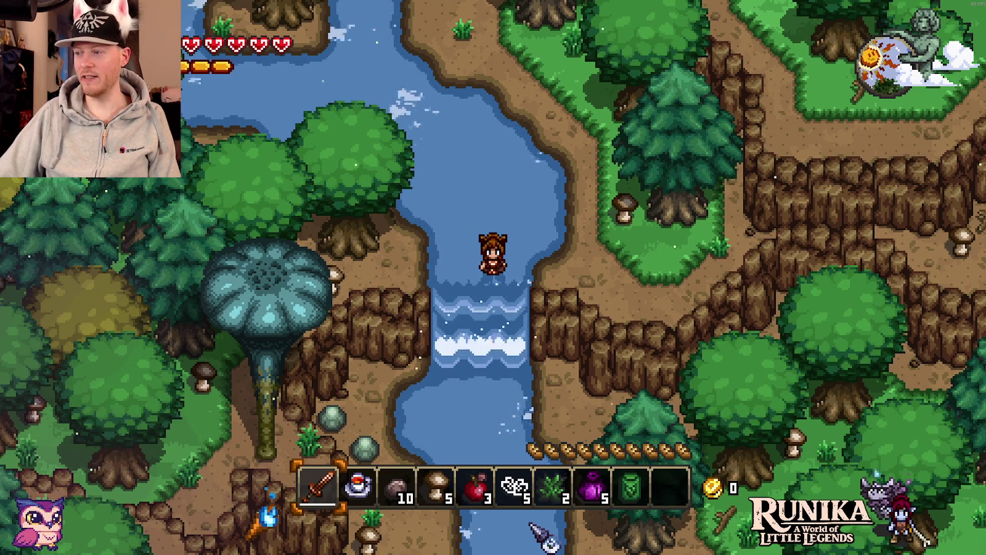
{"action": "key", "text": "w"}
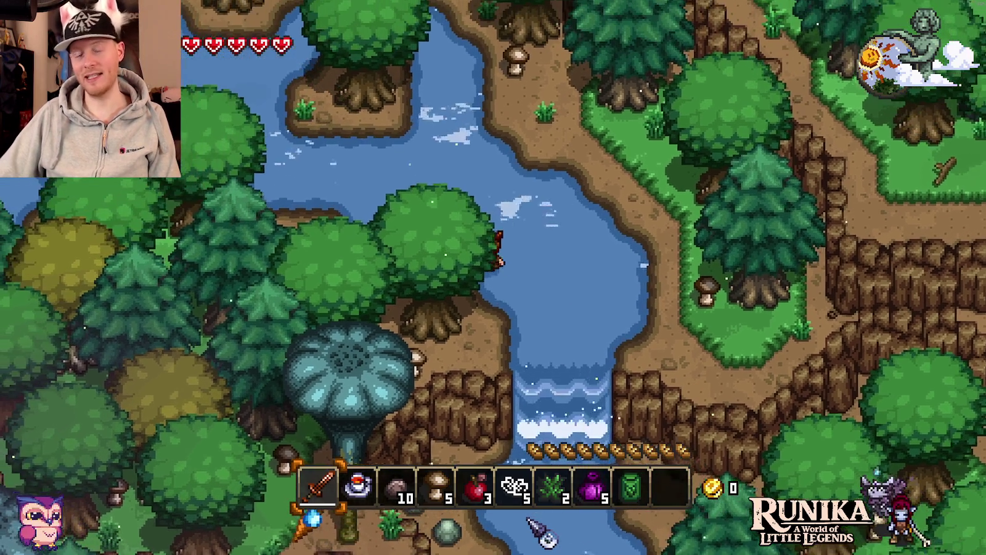
{"action": "key", "text": "w"}
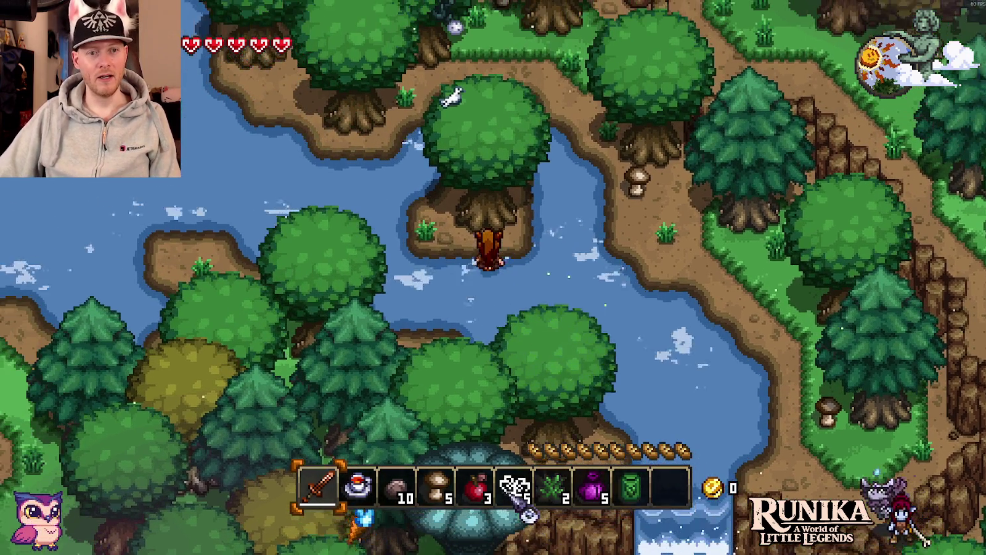
{"action": "key", "text": "a"}
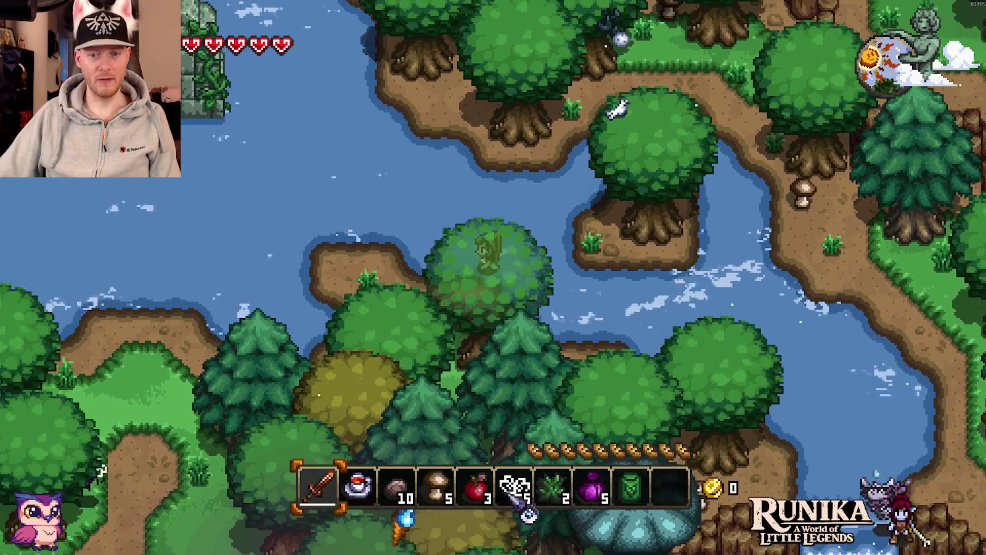
{"action": "key", "text": "a"}
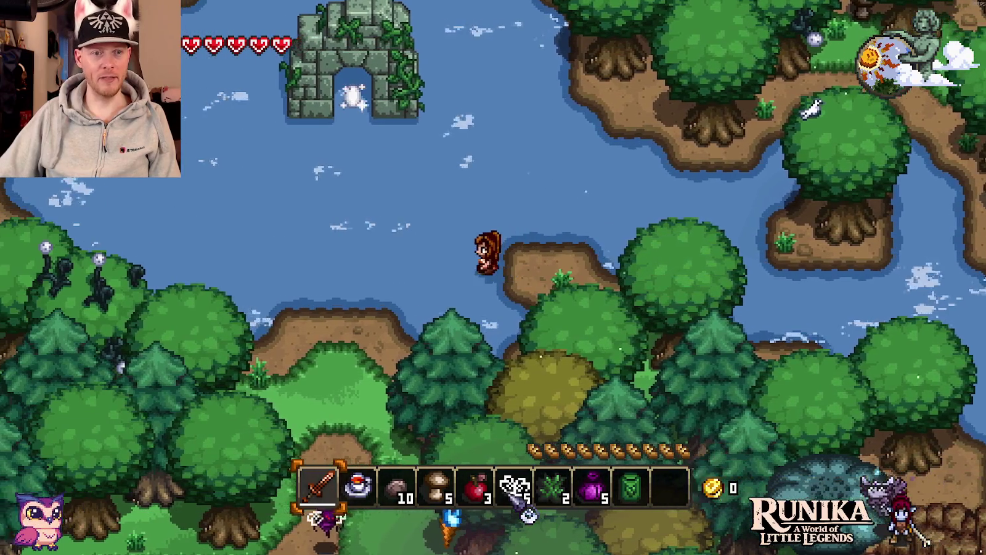
{"action": "key", "text": "a"}
{"action": "key", "text": "w"}
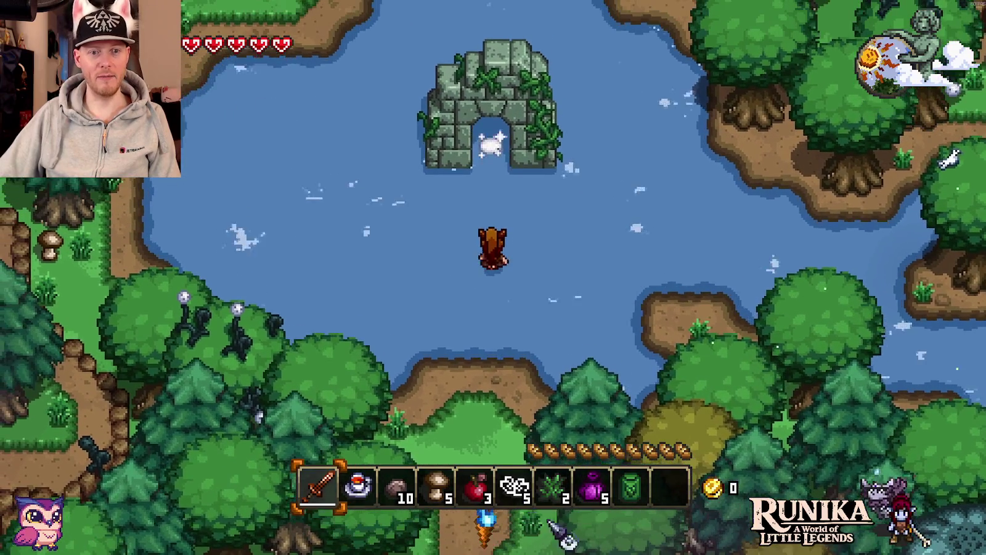
Walk into the ruin's doorway to awaken the portal and read Aetheria's plea to find Tari.
{"action": "key", "text": "w"}
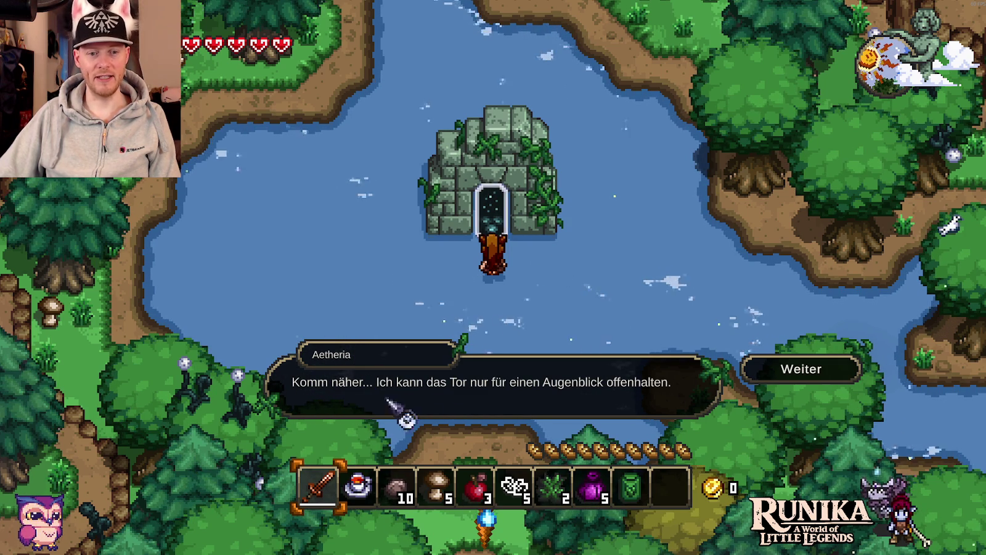
{"action": "left_click", "coordinate": [800, 375]}
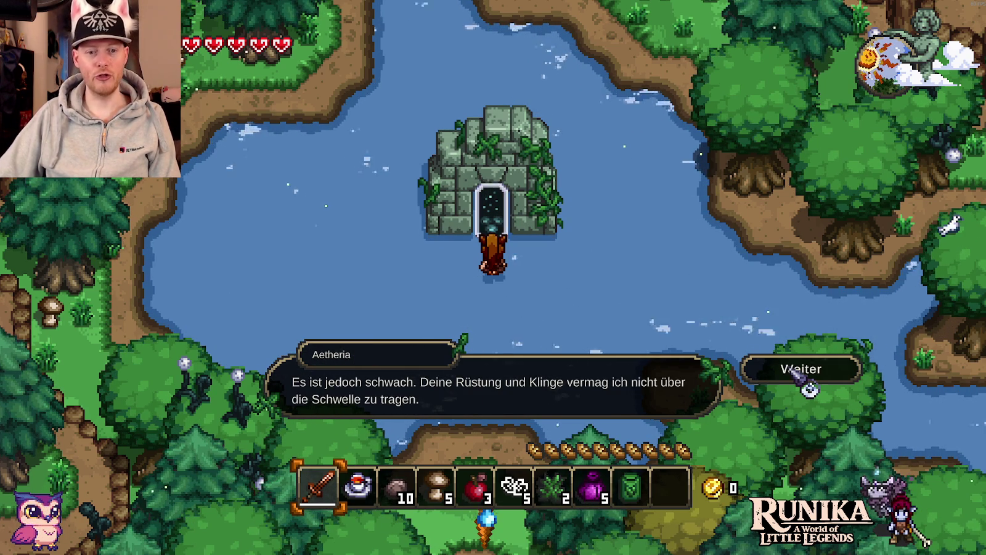
{"action": "left_click", "coordinate": [795, 373]}
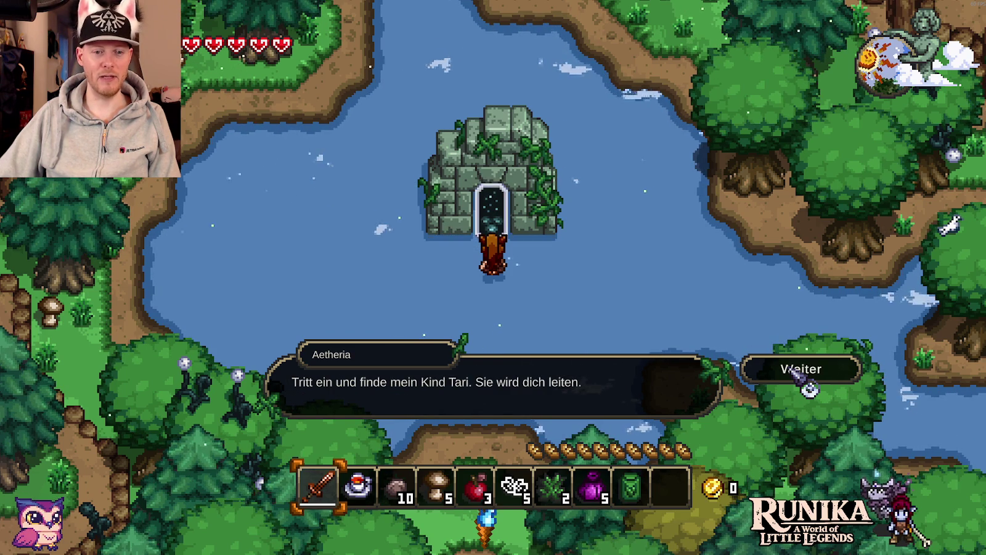
{"action": "left_click", "coordinate": [795, 371]}
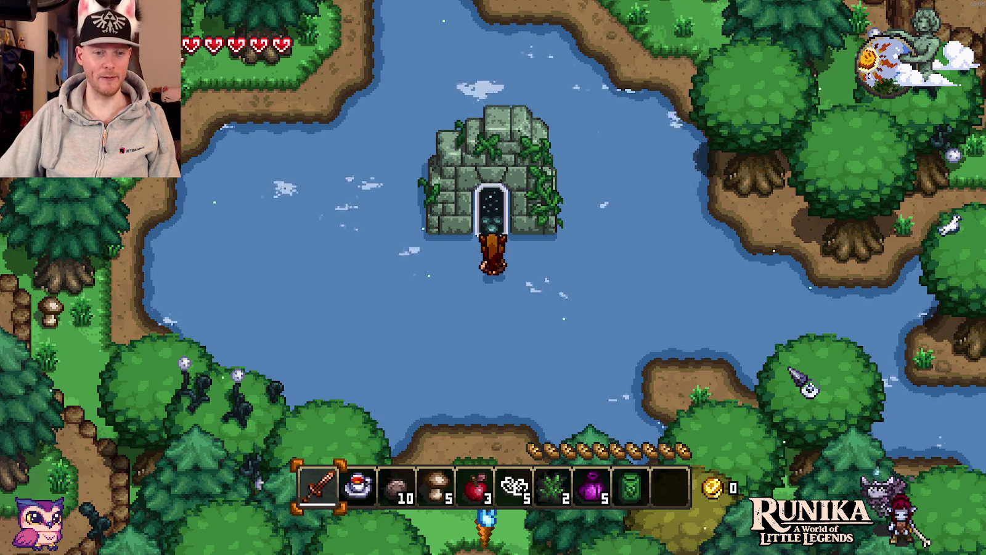
Circle west along the lake shore, then back east and north into the shrine portal.
{"action": "key", "text": "a"}
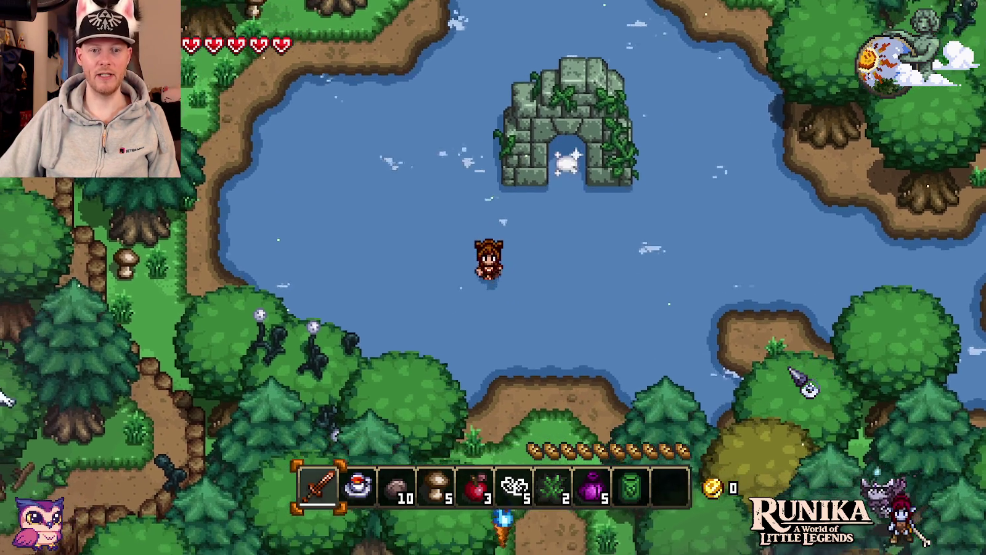
{"action": "key", "text": "a"}
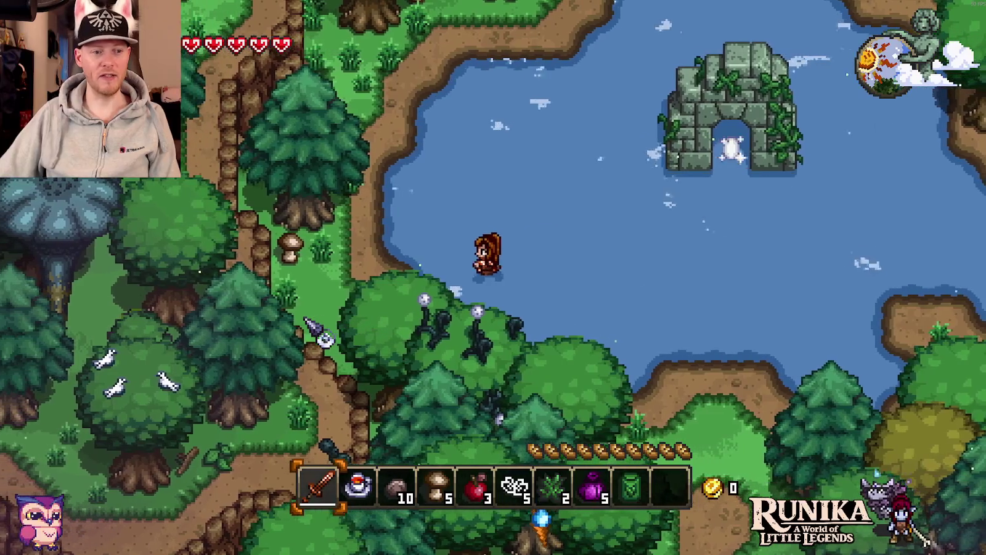
{"action": "key", "text": "a"}
{"action": "key", "text": "s"}
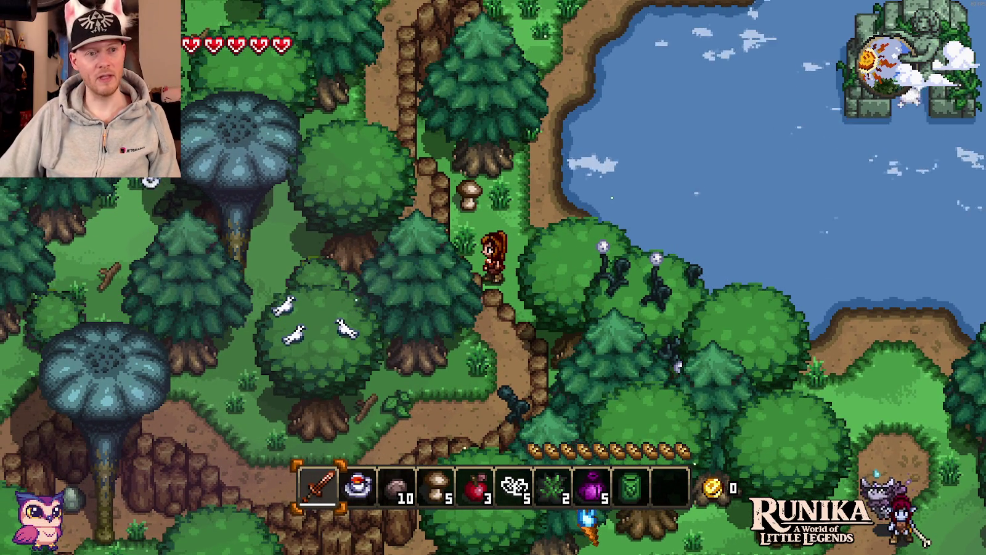
{"action": "key", "text": "d"}
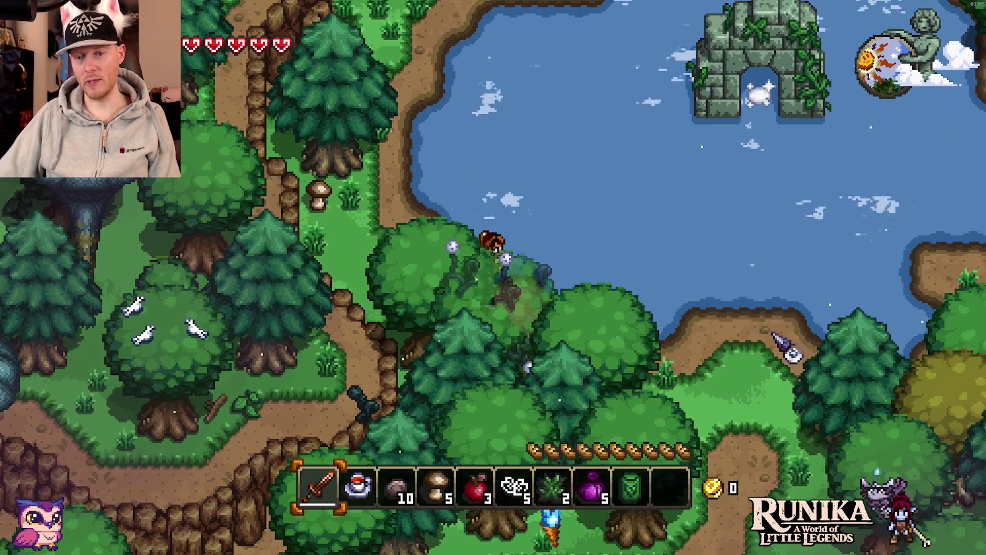
{"action": "key", "text": "d"}
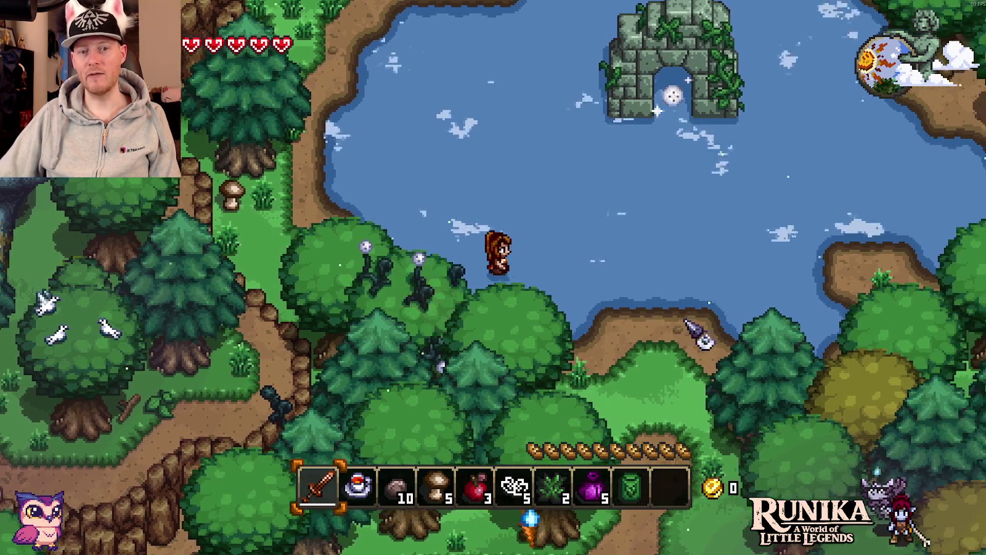
{"action": "key", "text": "d"}
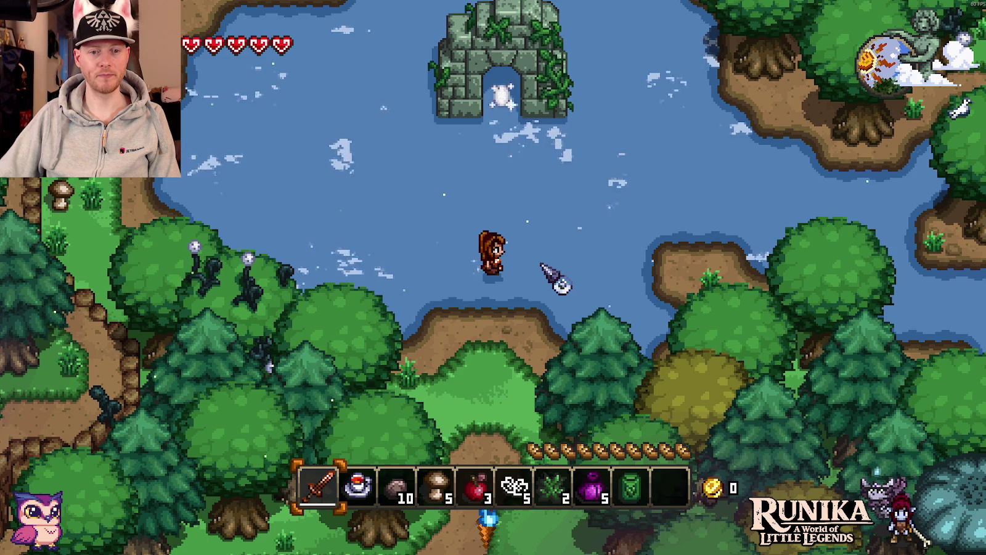
{"action": "key", "text": "w"}
{"action": "key", "text": "w"}
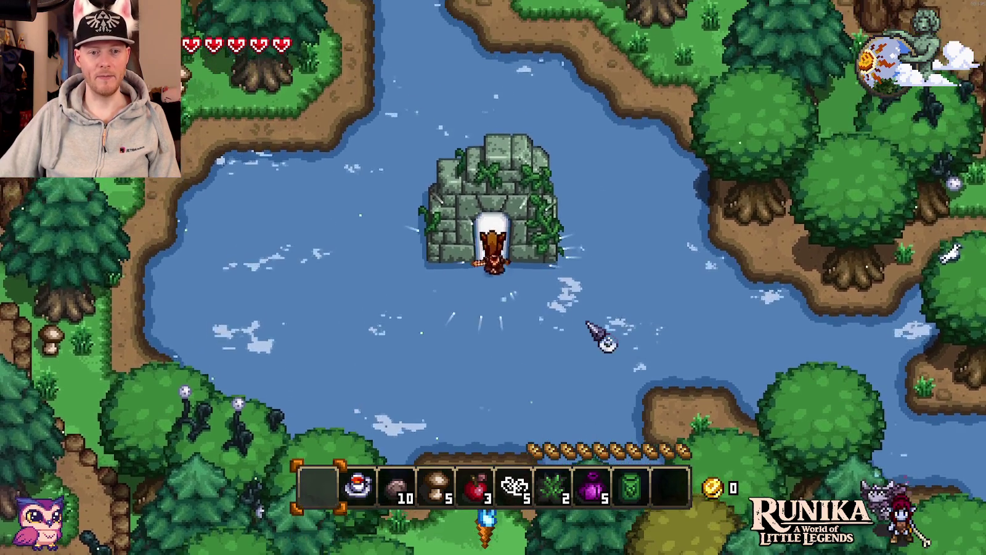
{"action": "key", "text": "space"}
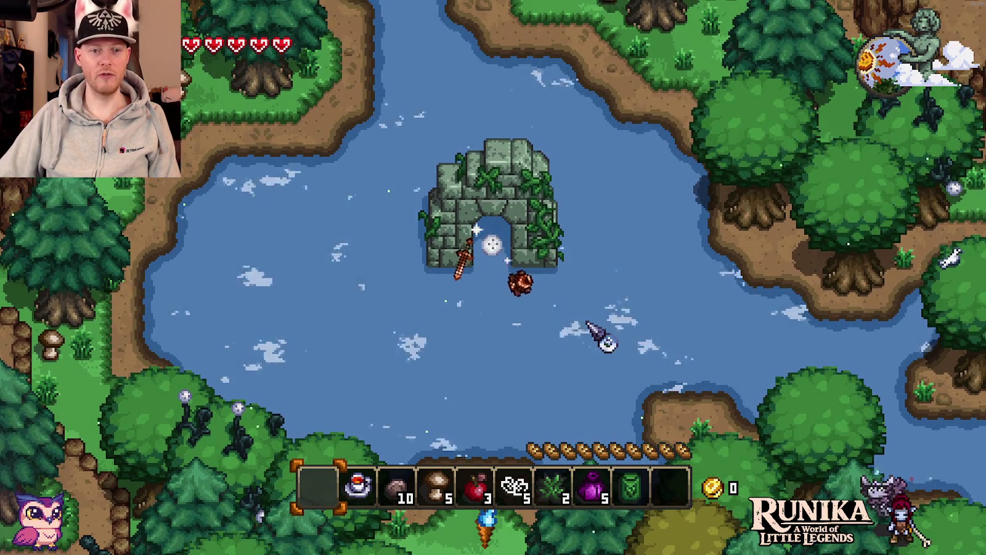
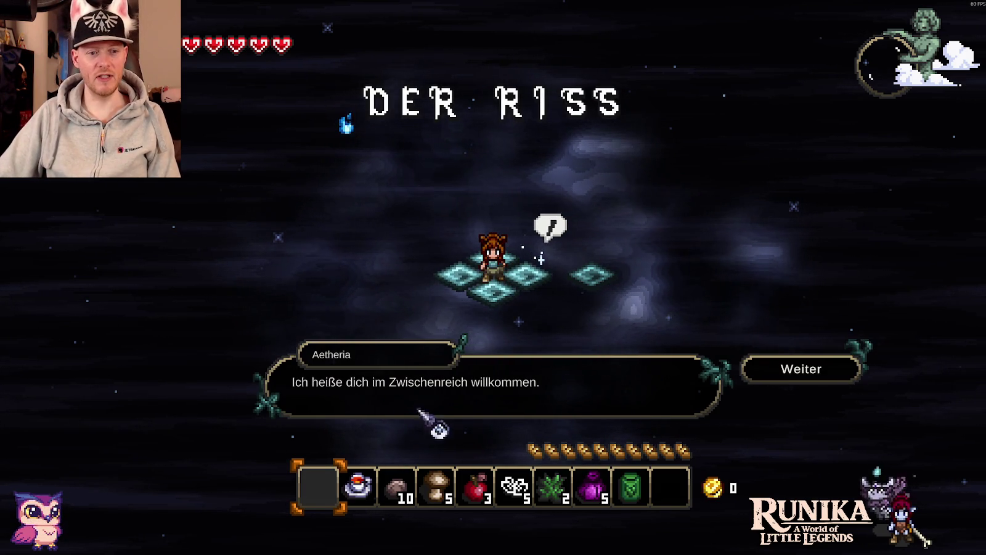
Read through Aetheria's welcome dialogue about finding her child Tari until it closes.
{"action": "left_click", "coordinate": [806, 373]}
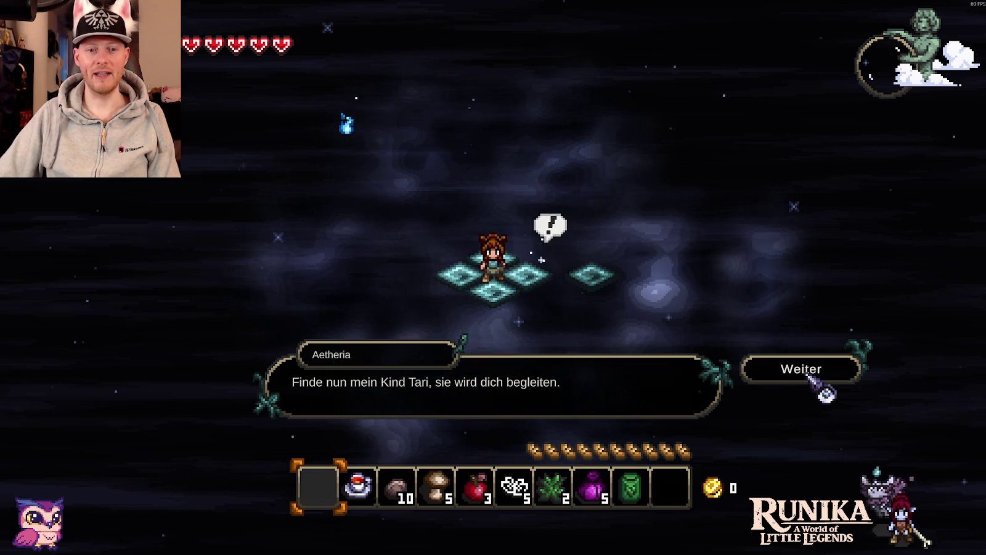
{"action": "left_click", "coordinate": [807, 375]}
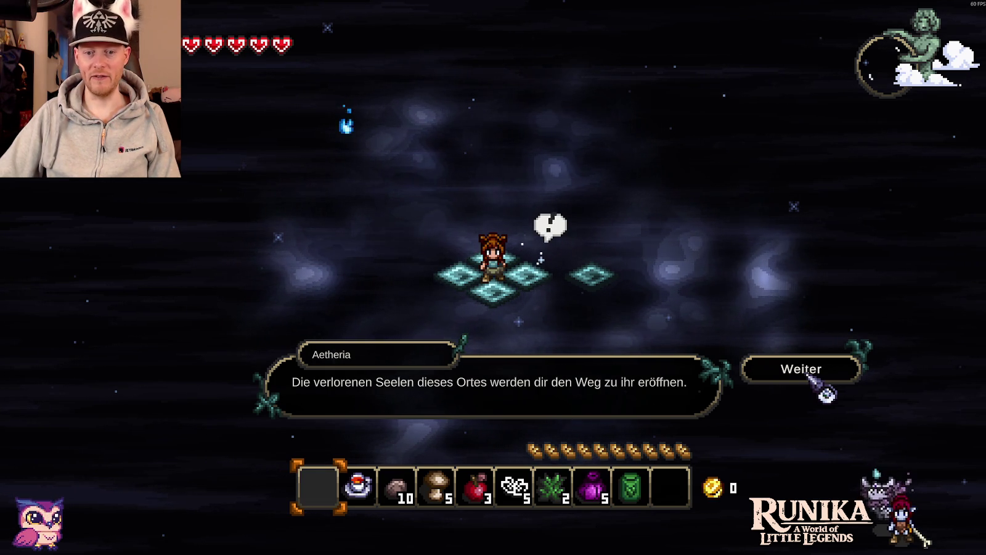
{"action": "left_click", "coordinate": [809, 374]}
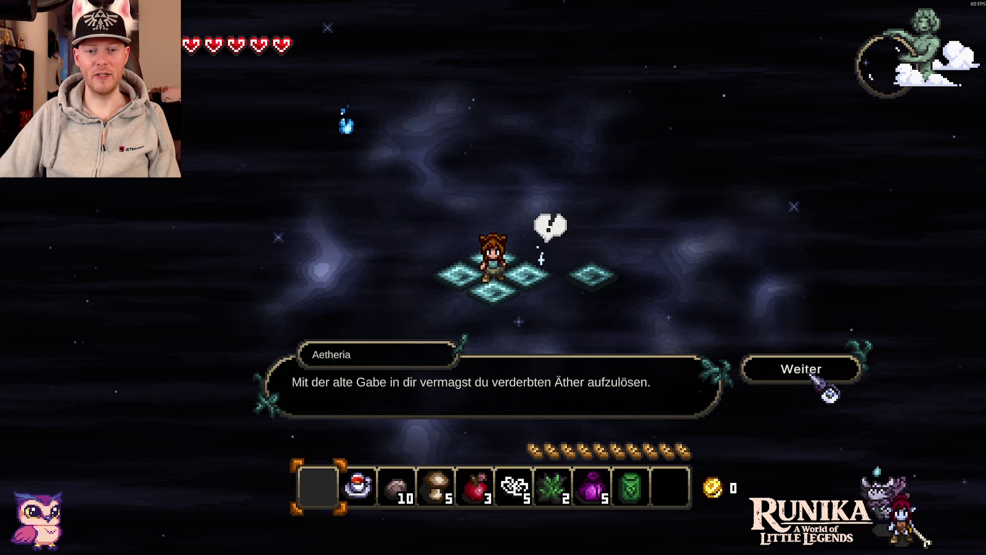
{"action": "left_click", "coordinate": [811, 375]}
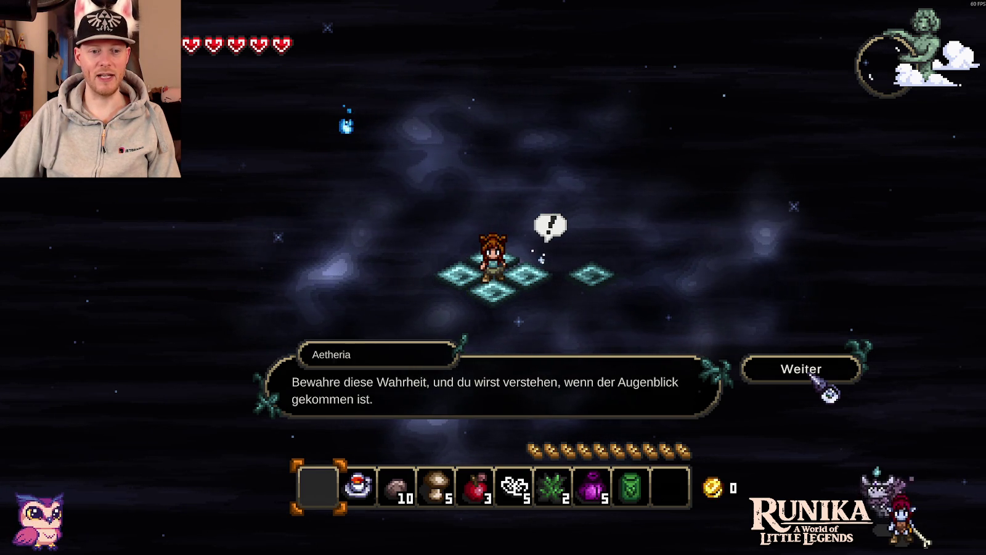
{"action": "left_click", "coordinate": [812, 375]}
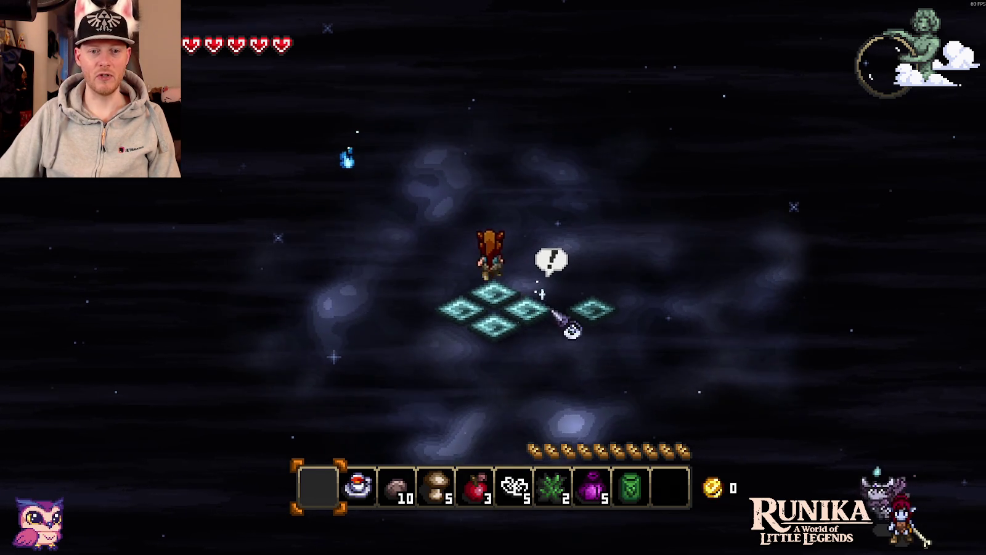
Walk to the lost soul, take it along, and agree (Ja) to light the soul beacon.
{"action": "key", "text": "w"}
{"action": "key", "text": "a"}
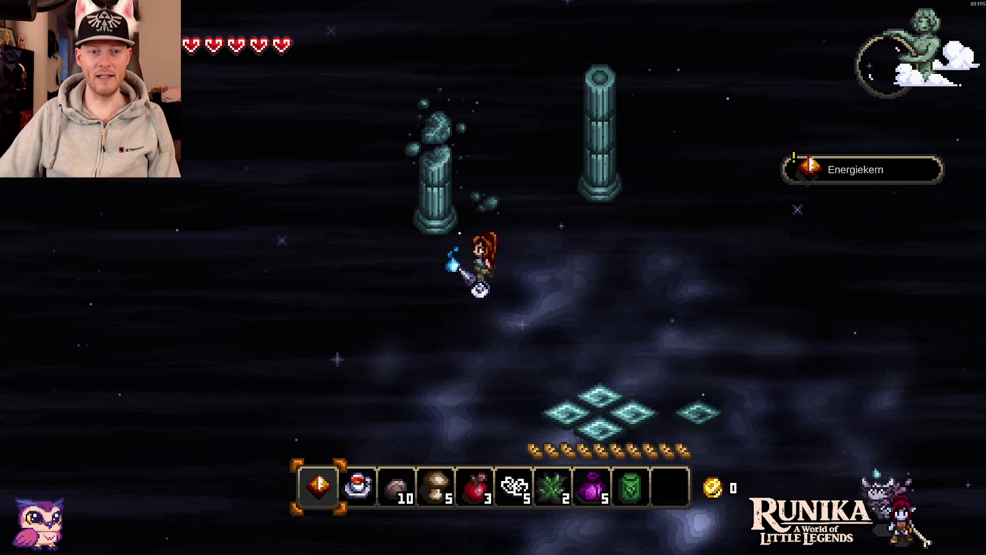
{"action": "left_click", "coordinate": [805, 373]}
{"action": "key", "text": "d"}
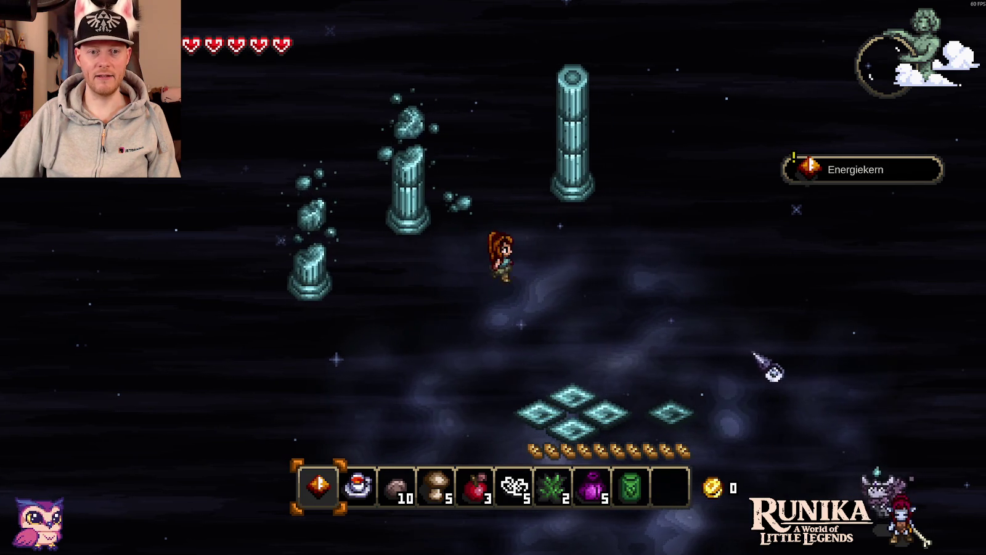
{"action": "key", "text": "d"}
{"action": "key", "text": "s"}
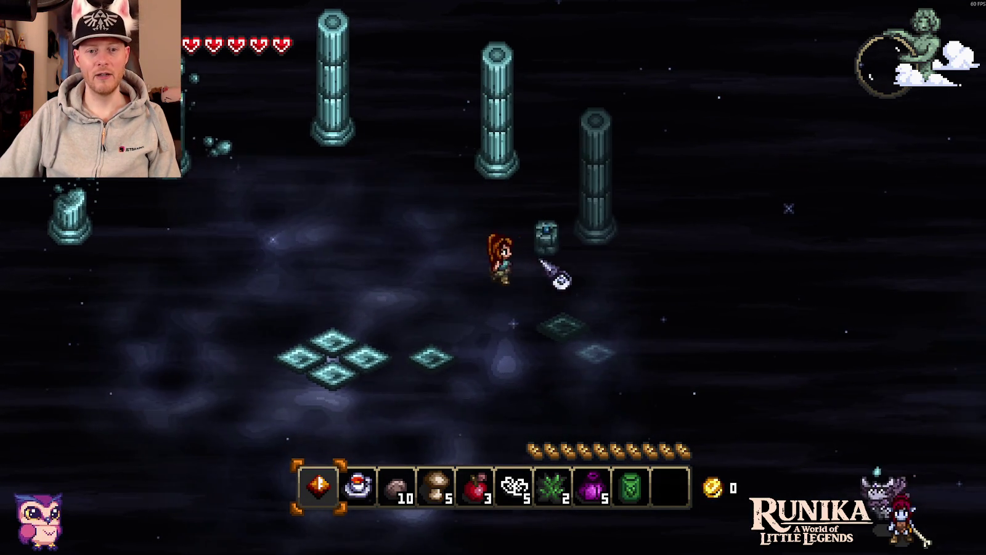
{"action": "left_click", "coordinate": [813, 368]}
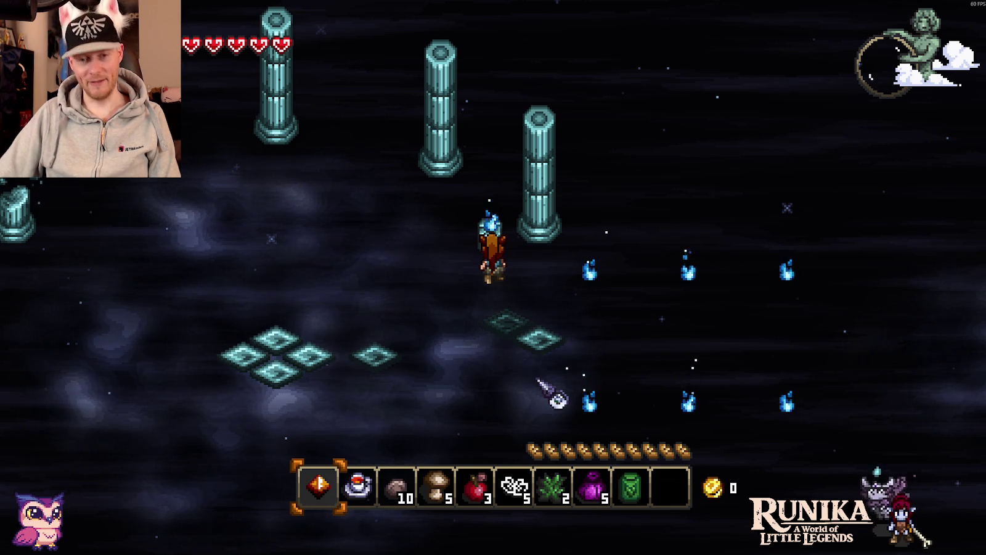
Cross the Magische Brücke onto the ruin tiles, collecting the Knochenknüppel on the way.
{"action": "key", "text": "s"}
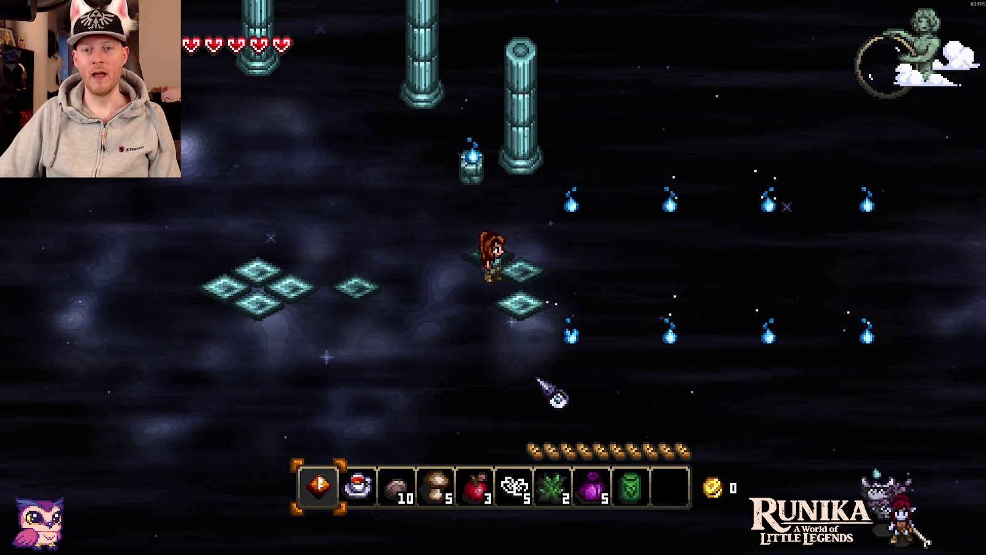
{"action": "key", "text": "d"}
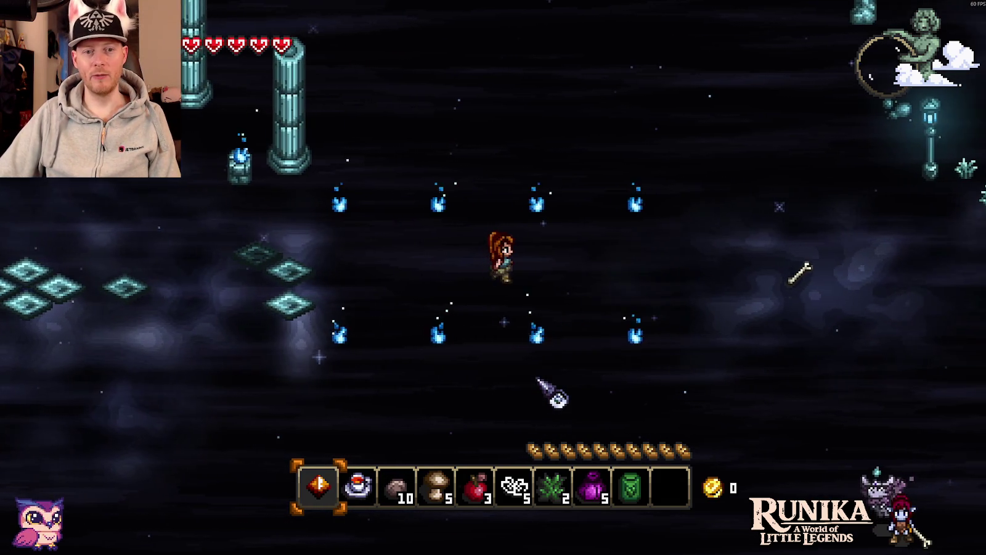
{"action": "key", "text": "d"}
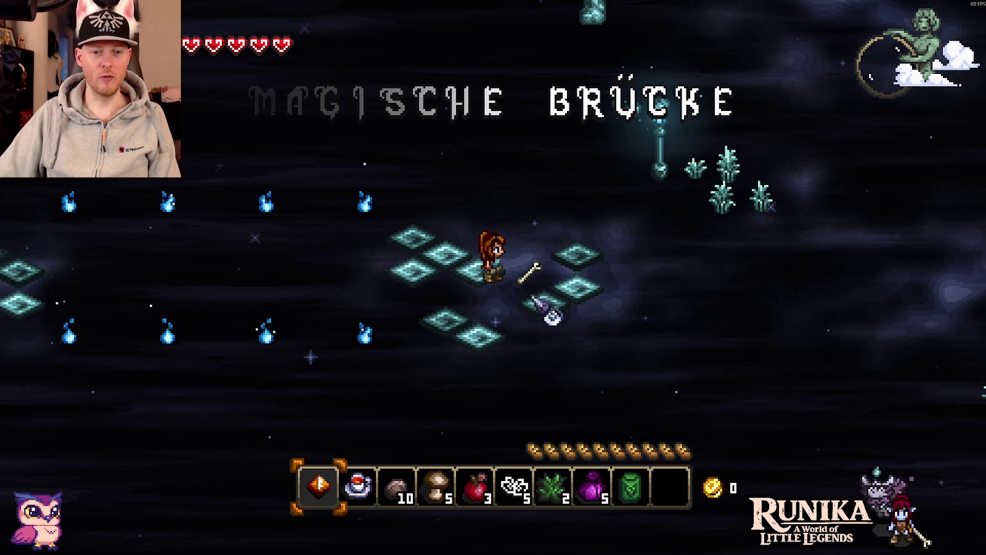
{"action": "scroll", "coordinate": [534, 359], "scroll_direction": "up", "scroll_amount": 1}
{"action": "key", "text": "d"}
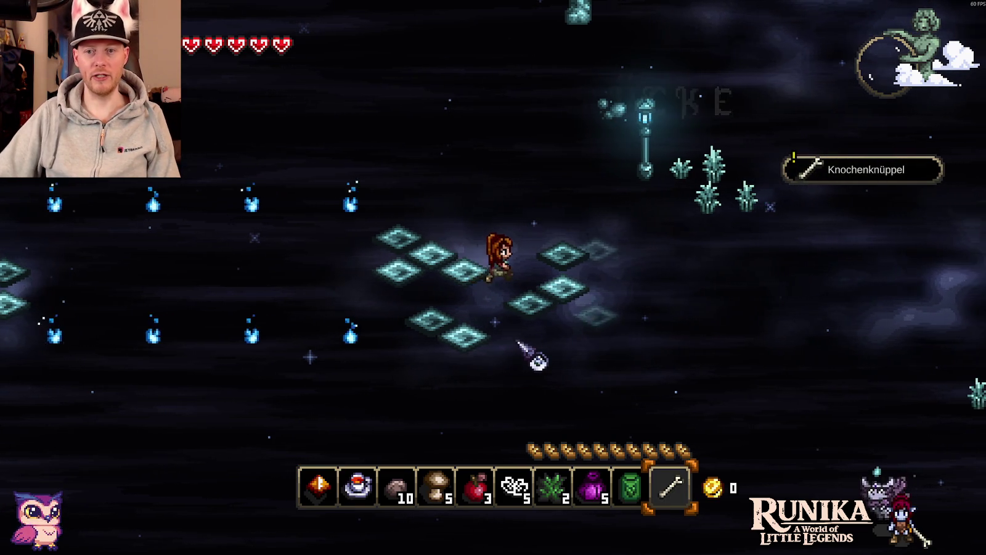
{"action": "key", "text": "d"}
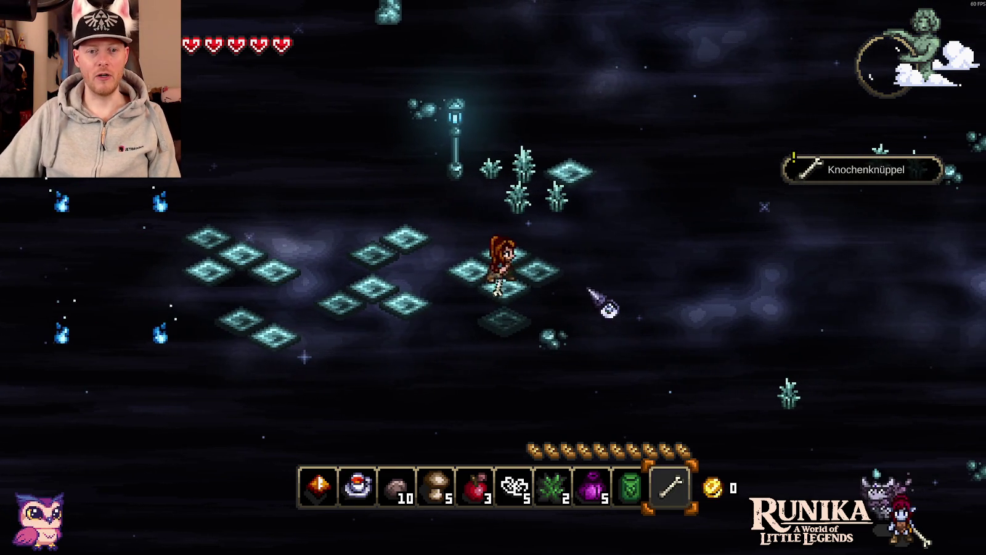
{"action": "key", "text": "w"}
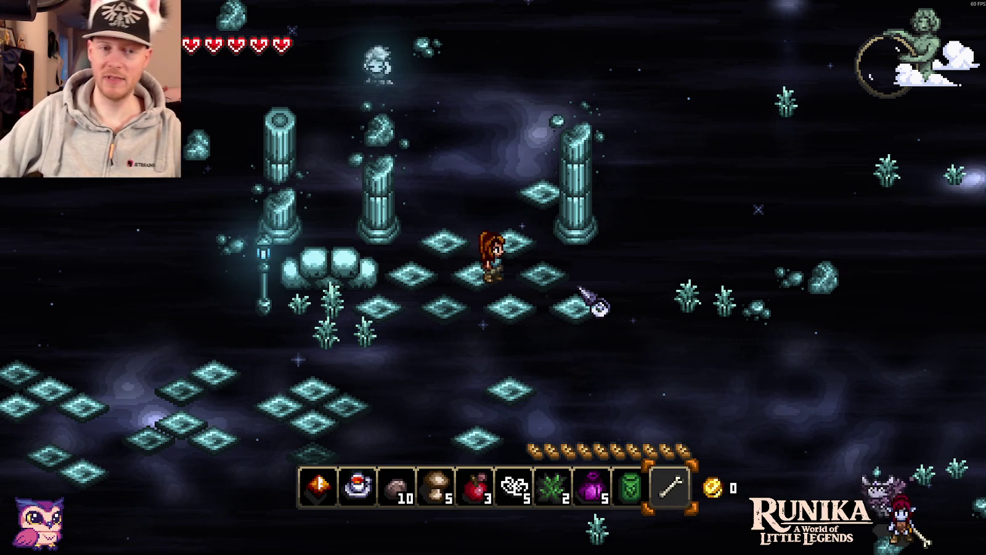
Save and leave via Speichern und Verlassen, then quit with Spiel Beenden.
{"action": "key", "text": "Escape"}
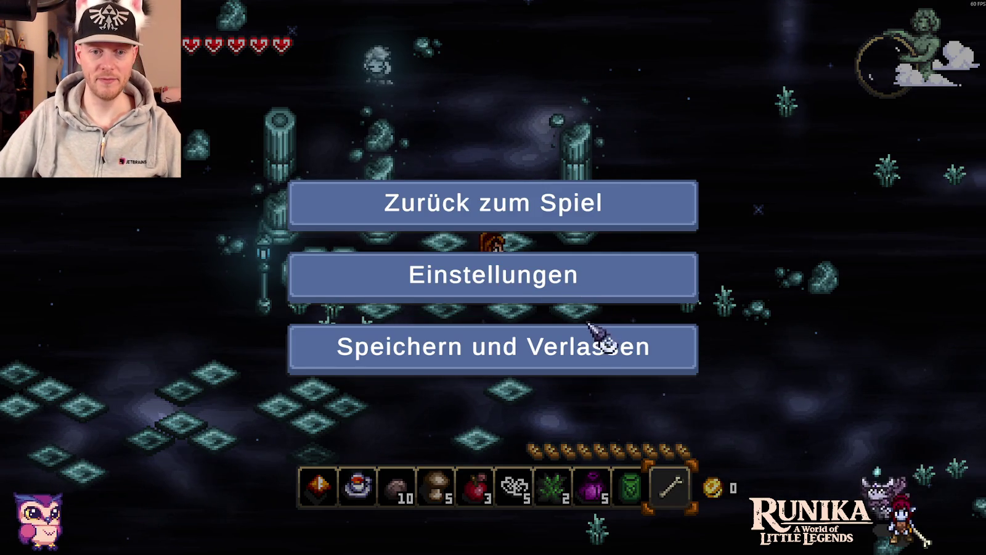
{"action": "left_click", "coordinate": [590, 337]}
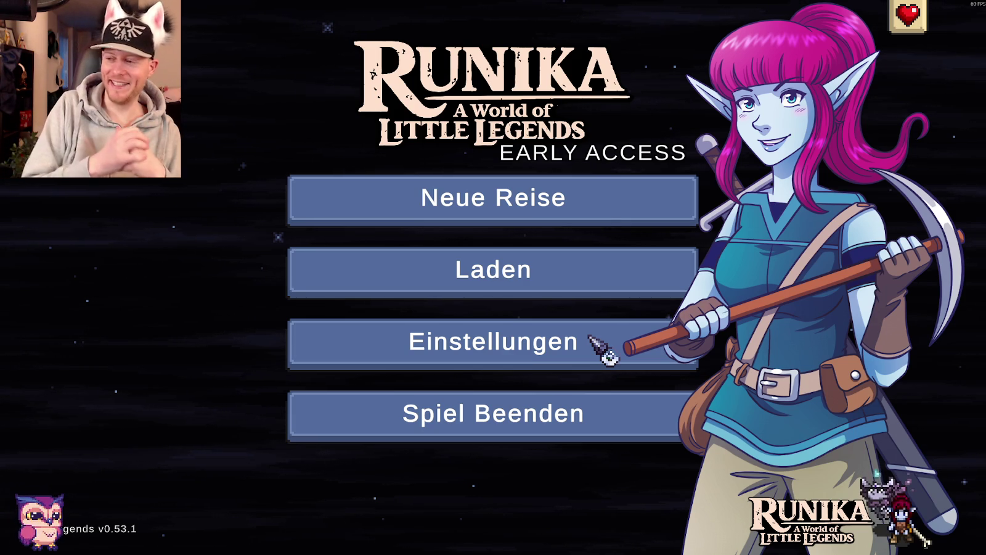
{"action": "left_click", "coordinate": [573, 404]}
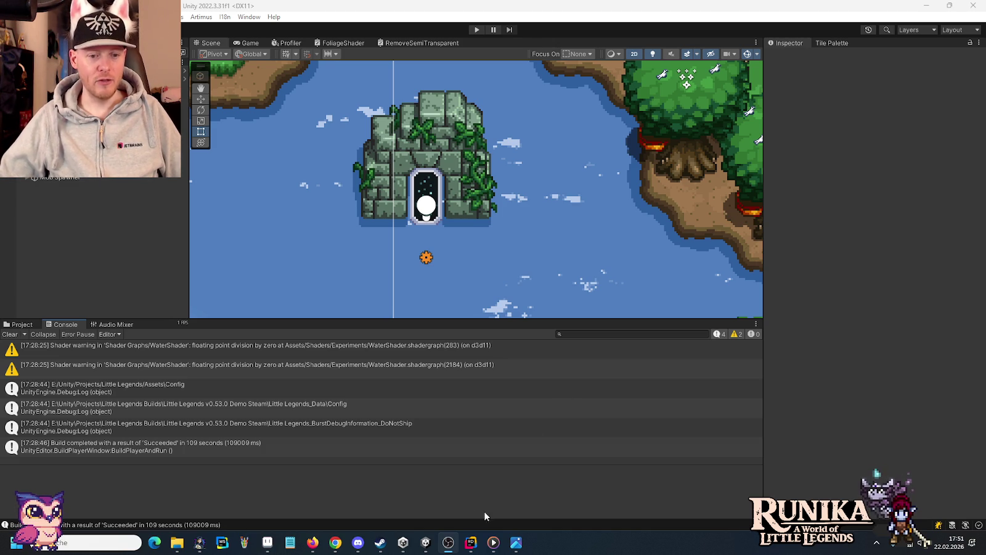
Open the I18n Editor and try filtering dialog entries by 'rested', then 'still'.
{"action": "left_click", "coordinate": [229, 17]}
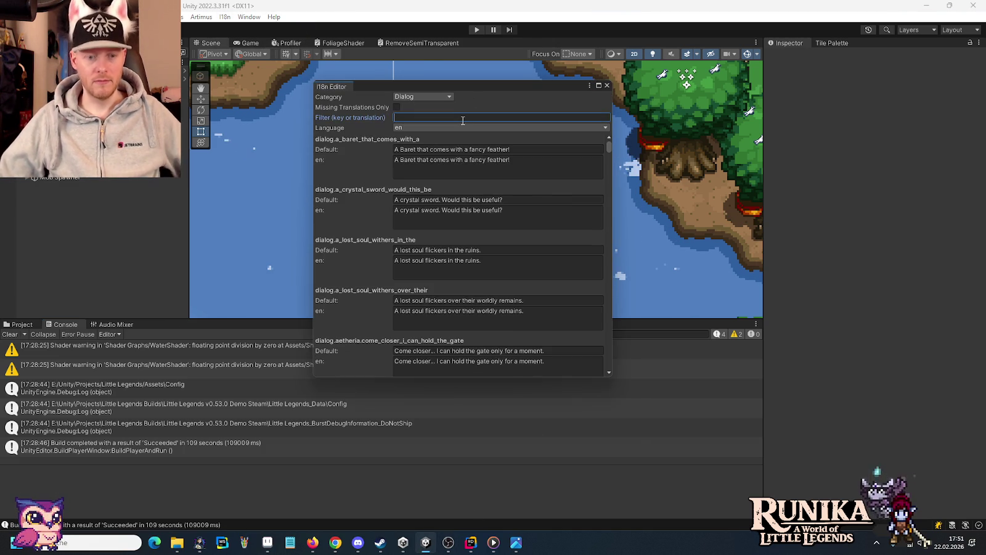
{"action": "type", "text": "rested"}
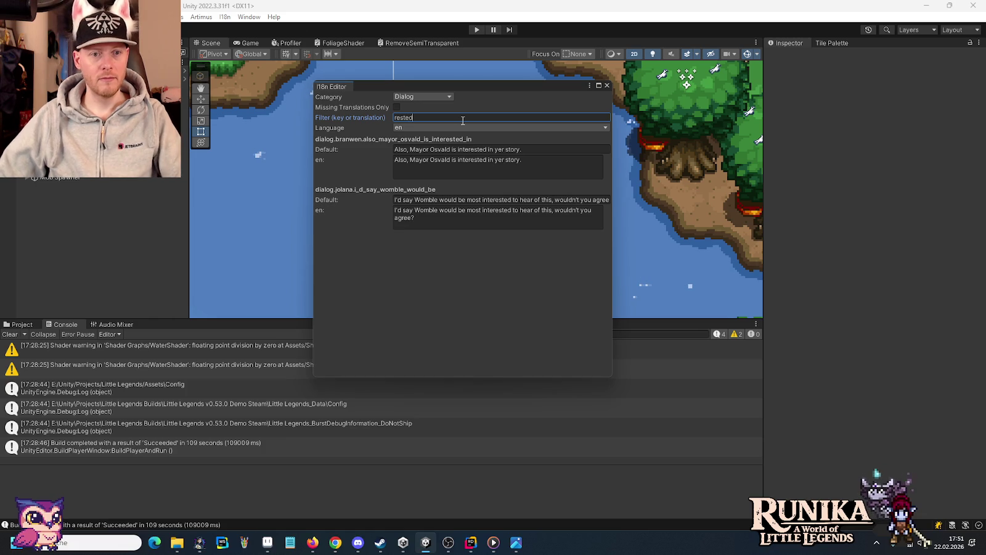
{"action": "double_click", "coordinate": [395, 117]}
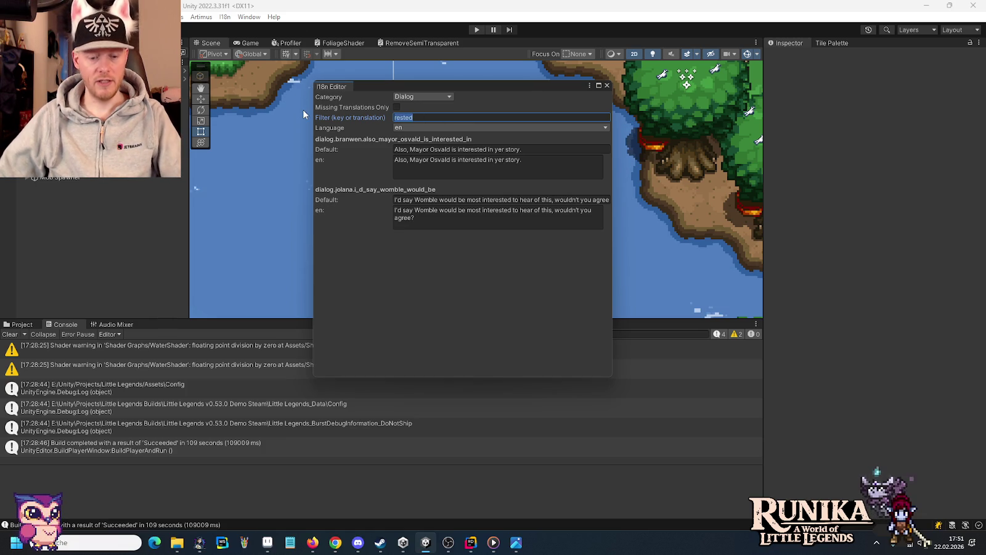
{"action": "type", "text": "still w"}
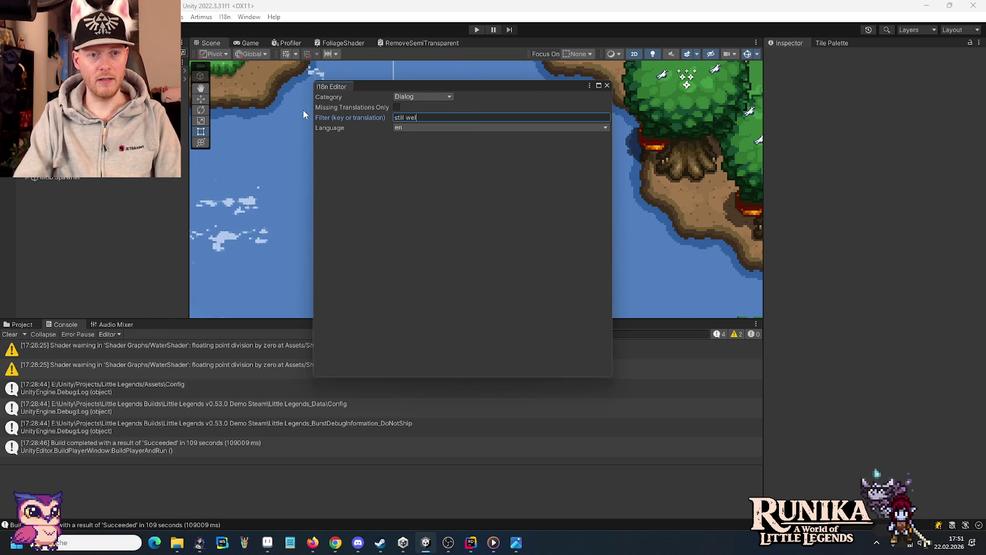
{"action": "key", "text": "BackSpace"}
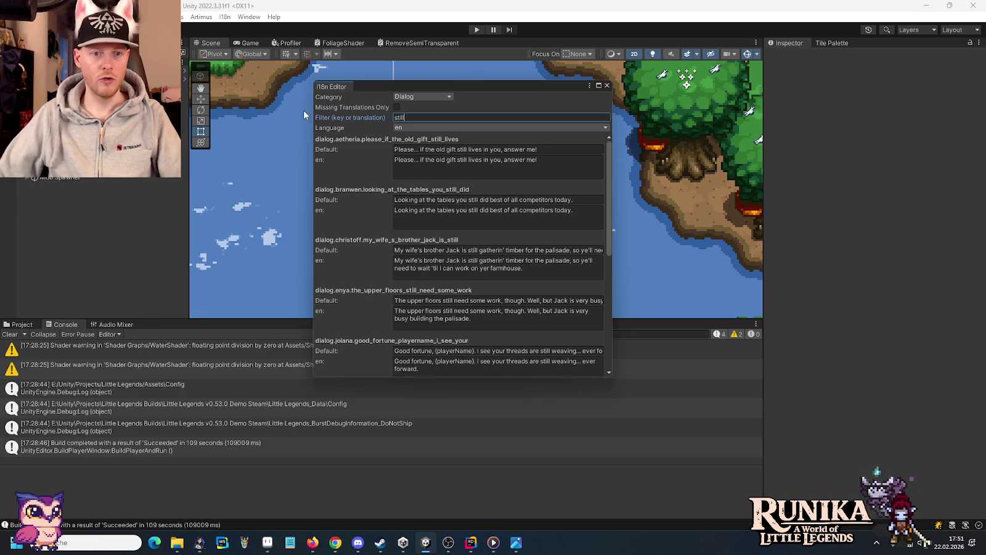
{"action": "scroll", "coordinate": [359, 255], "scroll_direction": "down", "scroll_amount": 3}
{"action": "scroll", "coordinate": [358, 255], "scroll_direction": "down", "scroll_amount": 1}
{"action": "scroll", "coordinate": [359, 256], "scroll_direction": "down", "scroll_amount": 1}
{"action": "scroll", "coordinate": [359, 256], "scroll_direction": "down", "scroll_amount": 1}
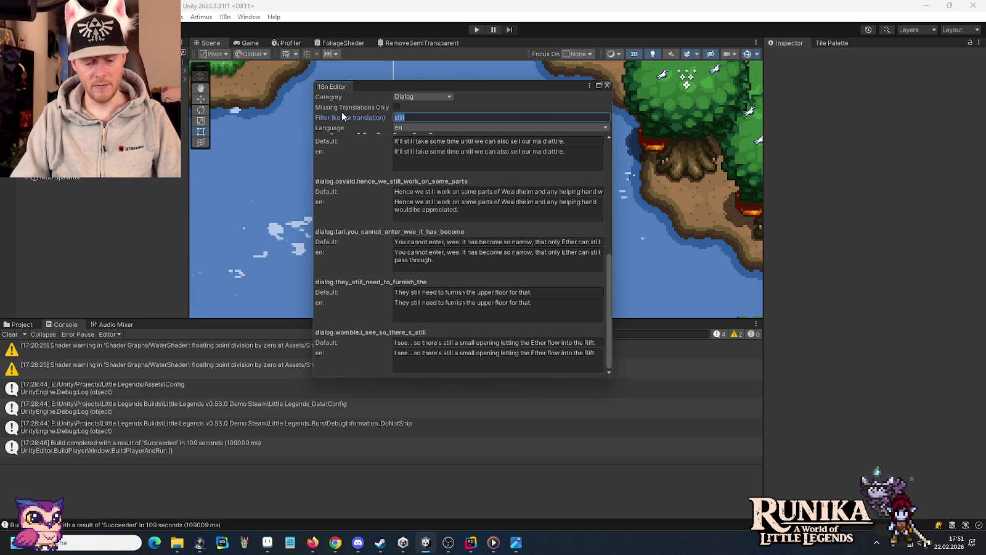
Filter the translations by 'you are' and scroll through the matching entries.
{"action": "type", "text": "you are"}
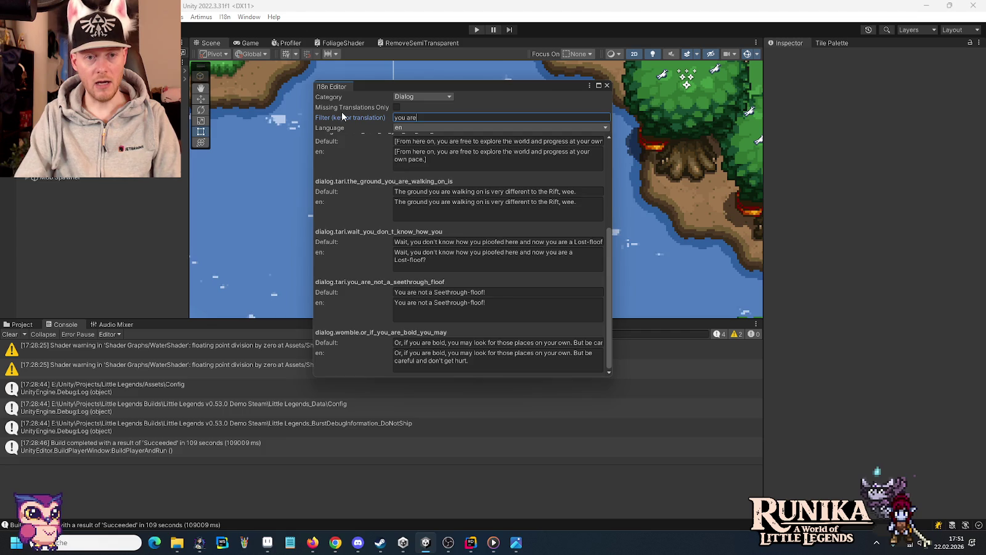
{"action": "type", "text": " s"}
{"action": "key", "text": "BackSpace"}
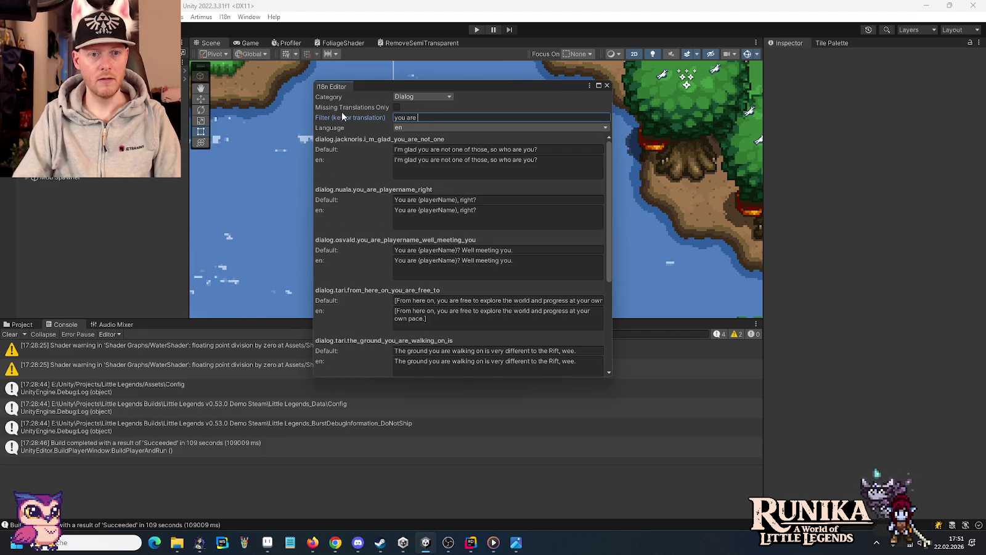
{"action": "scroll", "coordinate": [356, 267], "scroll_direction": "down", "scroll_amount": 1}
{"action": "scroll", "coordinate": [356, 272], "scroll_direction": "down", "scroll_amount": 2}
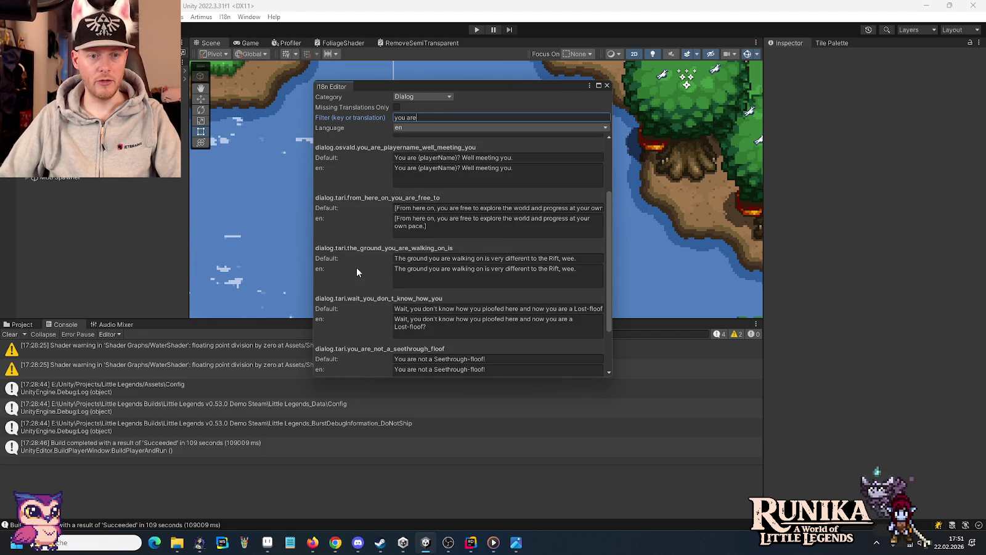
{"action": "scroll", "coordinate": [356, 272], "scroll_direction": "down", "scroll_amount": 1}
{"action": "scroll", "coordinate": [357, 272], "scroll_direction": "down", "scroll_amount": 1}
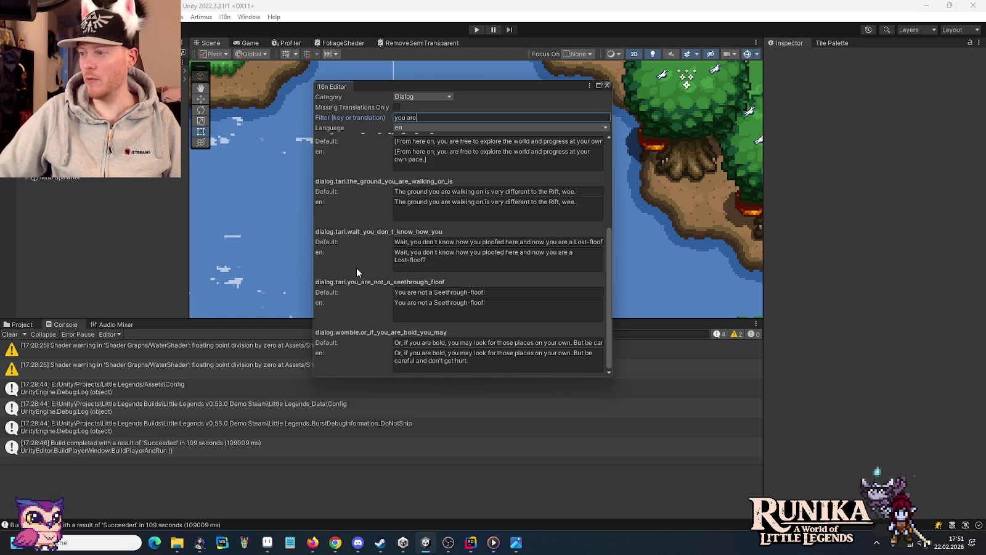
{"action": "left_click", "coordinate": [404, 96]}
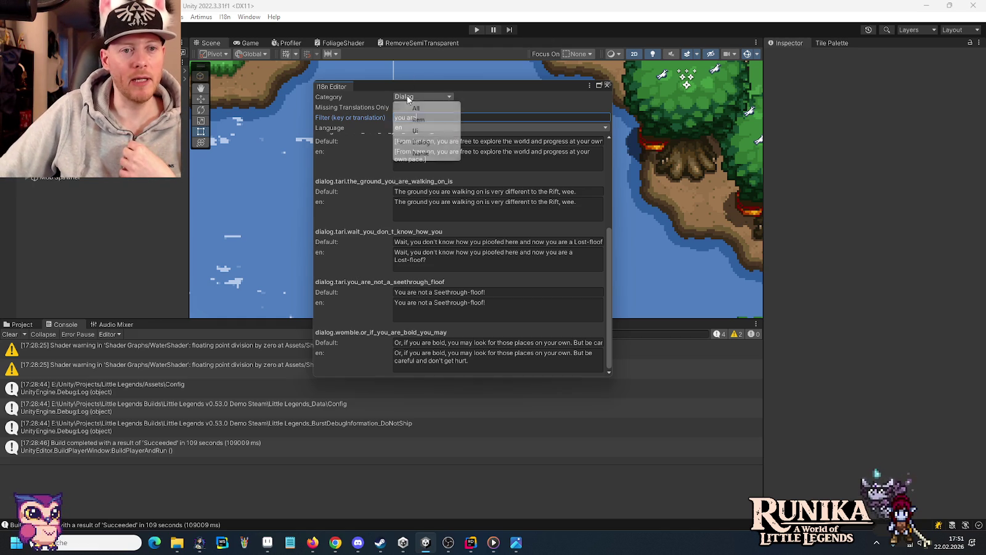
Switch the category to All and filter by 'well rested'.
{"action": "left_click", "coordinate": [362, 141]}
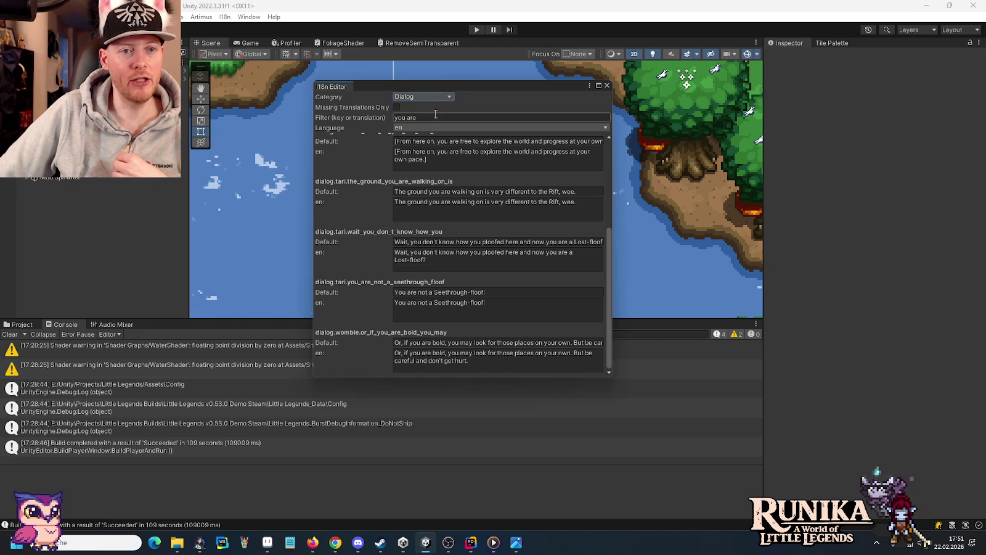
{"action": "left_click", "coordinate": [439, 98]}
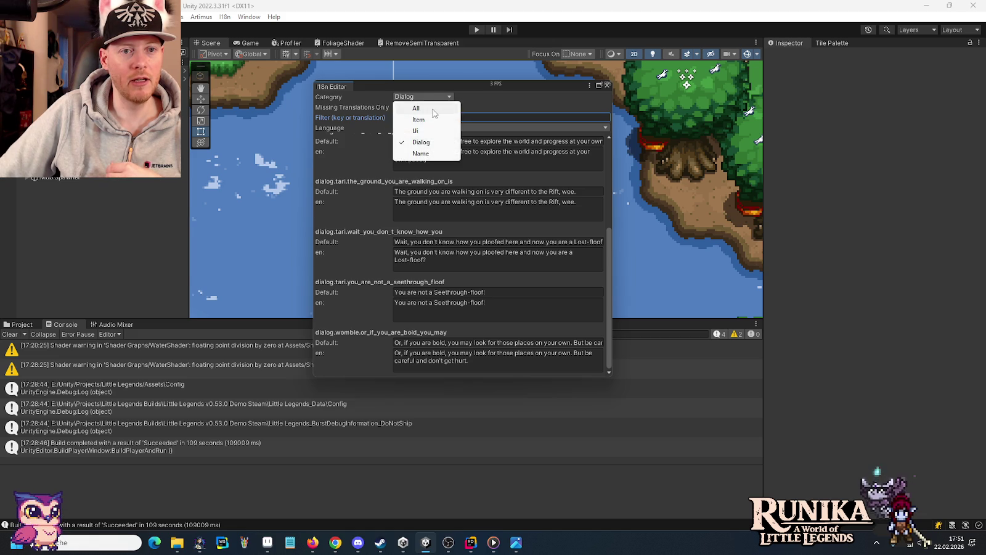
{"action": "left_click", "coordinate": [432, 105]}
{"action": "key", "text": "ctrl+a"}
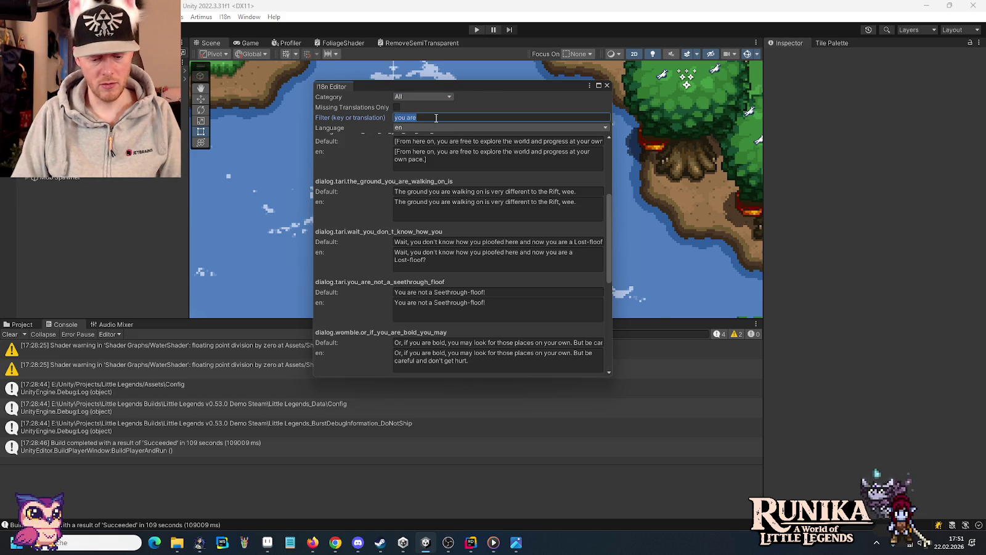
{"action": "type", "text": "well rested"}
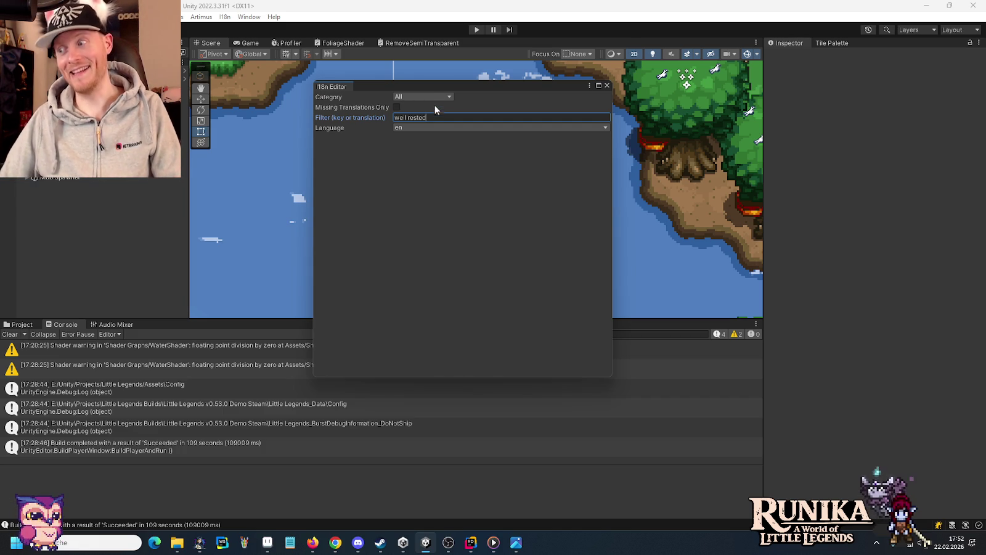
Set the category to Dialog and filter by 'rested'.
{"action": "left_click", "coordinate": [423, 97]}
{"action": "left_click", "coordinate": [421, 143]}
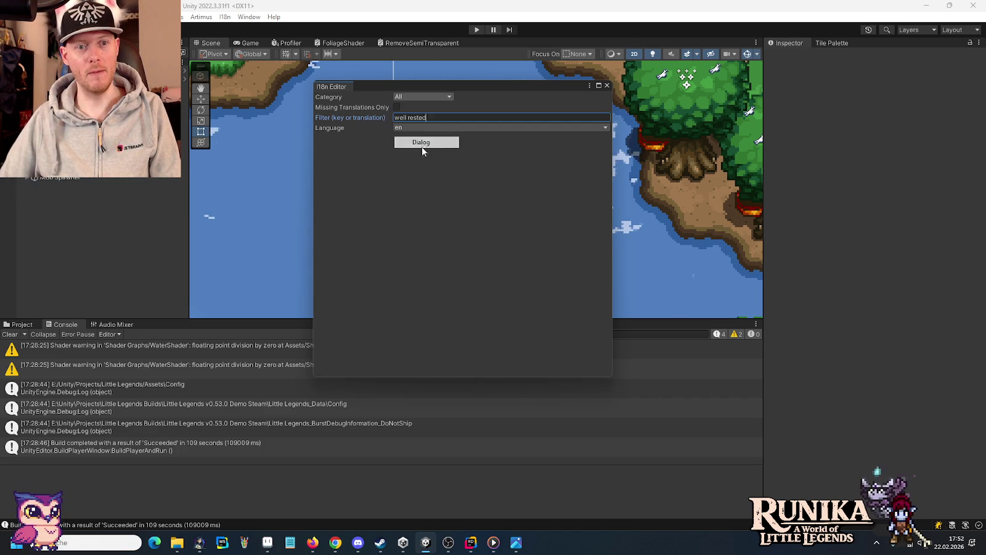
{"action": "left_click", "coordinate": [440, 116]}
{"action": "type", "text": "rested"}
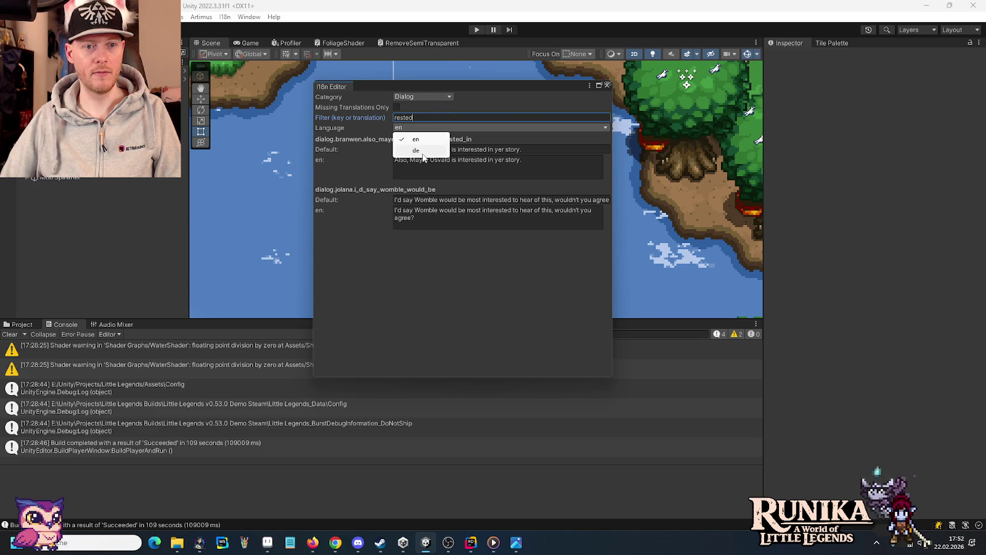
Toggle the translation language to de and back to en, then open en.json in Rider.
{"action": "left_click", "coordinate": [423, 153]}
{"action": "left_click", "coordinate": [422, 118]}
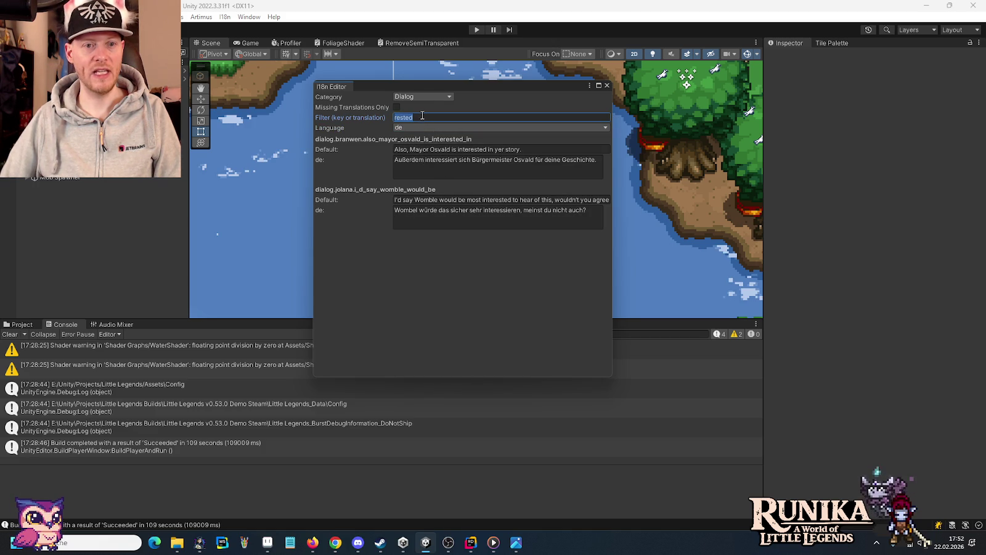
{"action": "left_click", "coordinate": [411, 128]}
{"action": "left_click", "coordinate": [412, 139]}
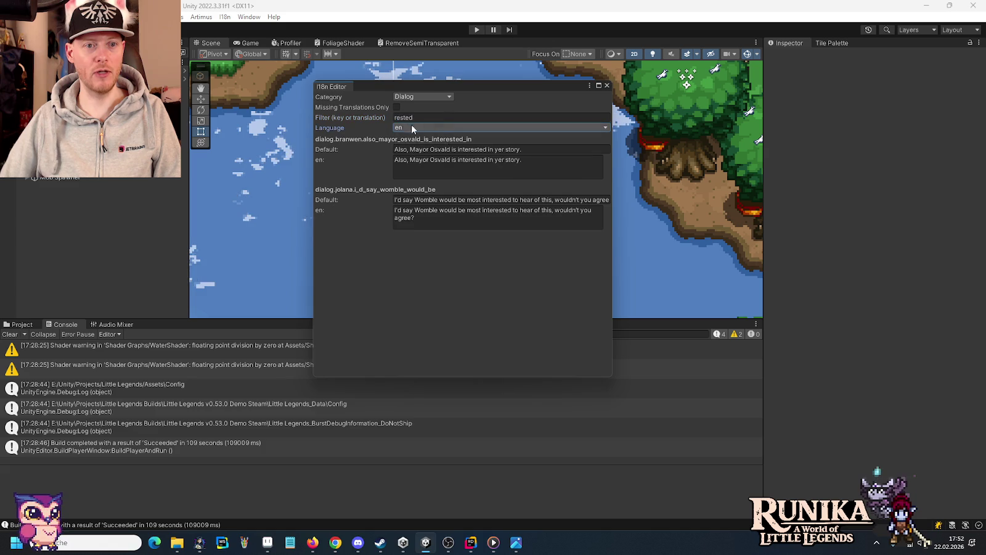
{"action": "left_click", "coordinate": [447, 115]}
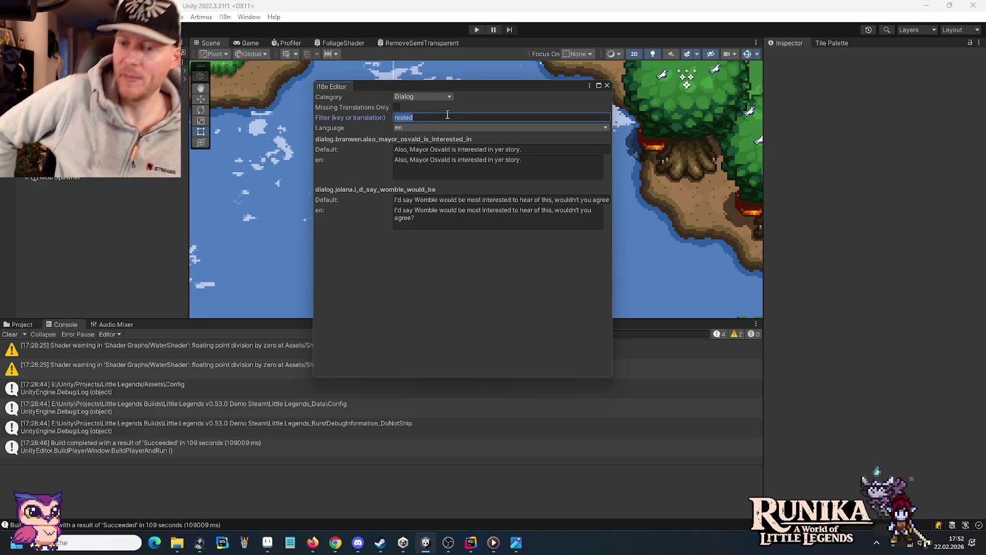
{"action": "left_click", "coordinate": [469, 542]}
{"action": "left_click", "coordinate": [219, 29]}
Search en.json for 'rested', stepping through the four 'interested' matches, then return to Unity.
{"action": "left_click", "coordinate": [465, 174]}
{"action": "key", "text": "ctrl+r"}
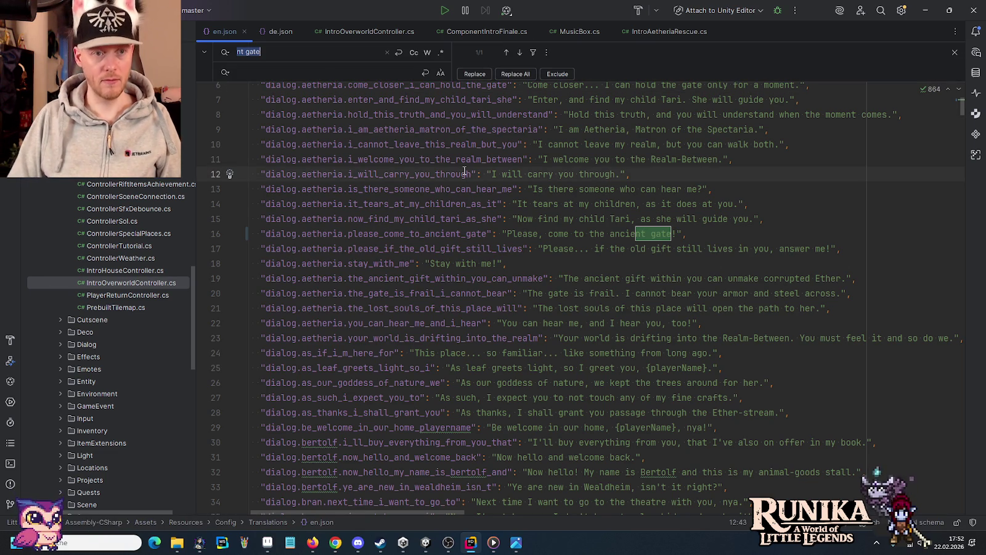
{"action": "type", "text": "rested"}
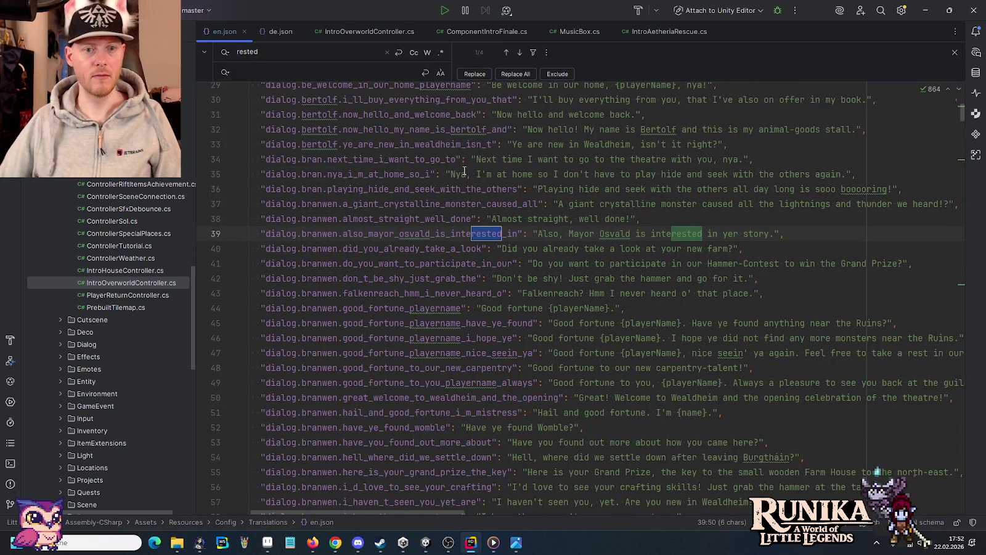
{"action": "left_click", "coordinate": [520, 52]}
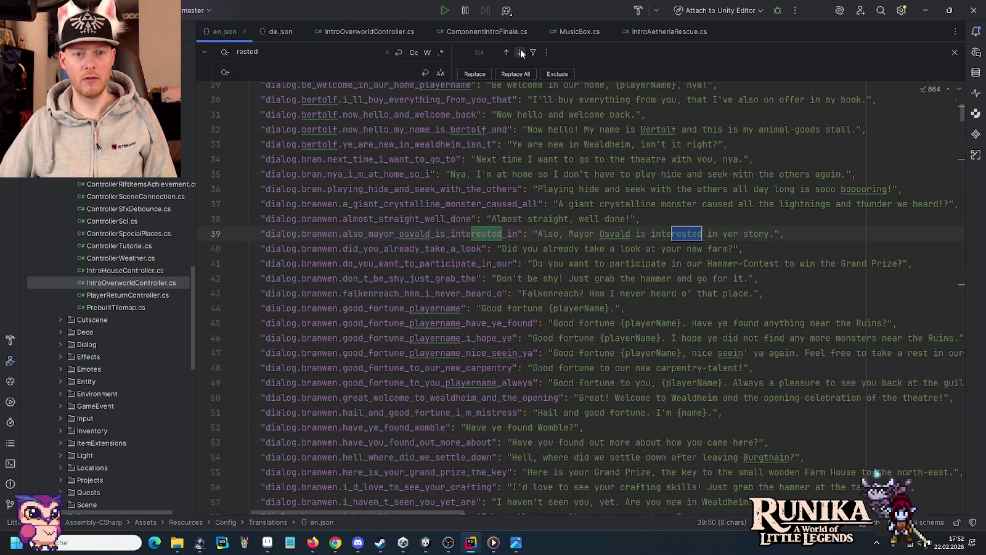
{"action": "left_click", "coordinate": [521, 52]}
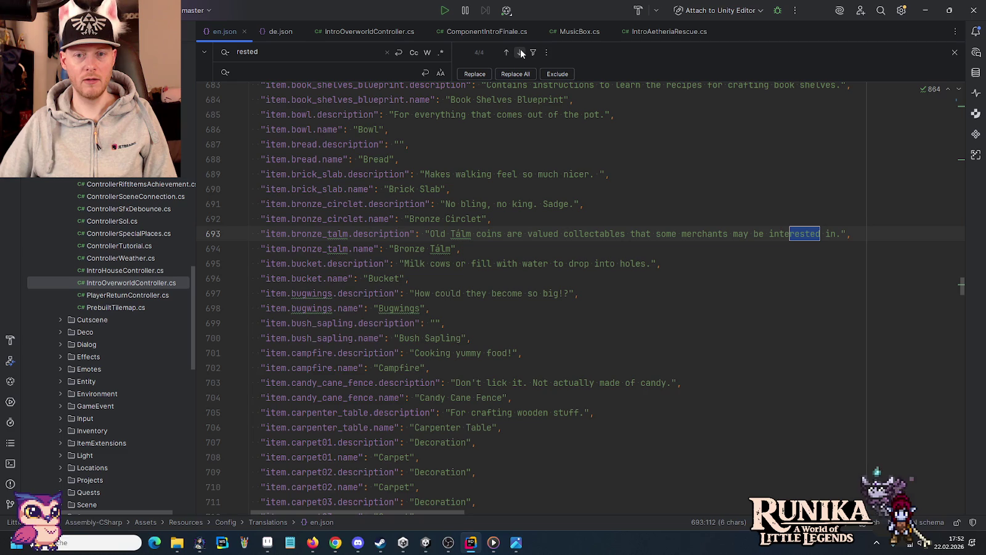
{"action": "left_click", "coordinate": [521, 52]}
{"action": "left_click", "coordinate": [520, 53]}
{"action": "double_click", "coordinate": [247, 51]}
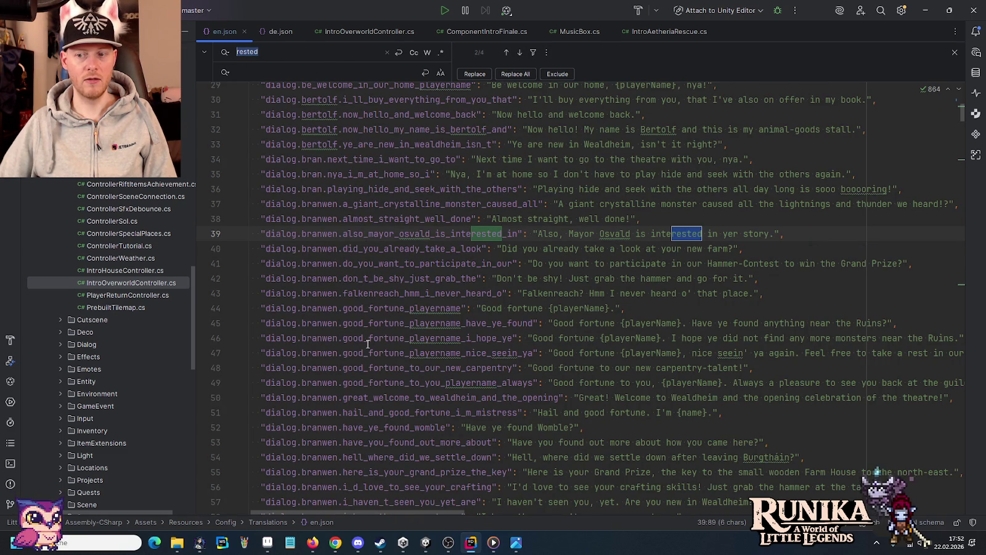
{"action": "left_click", "coordinate": [426, 542]}
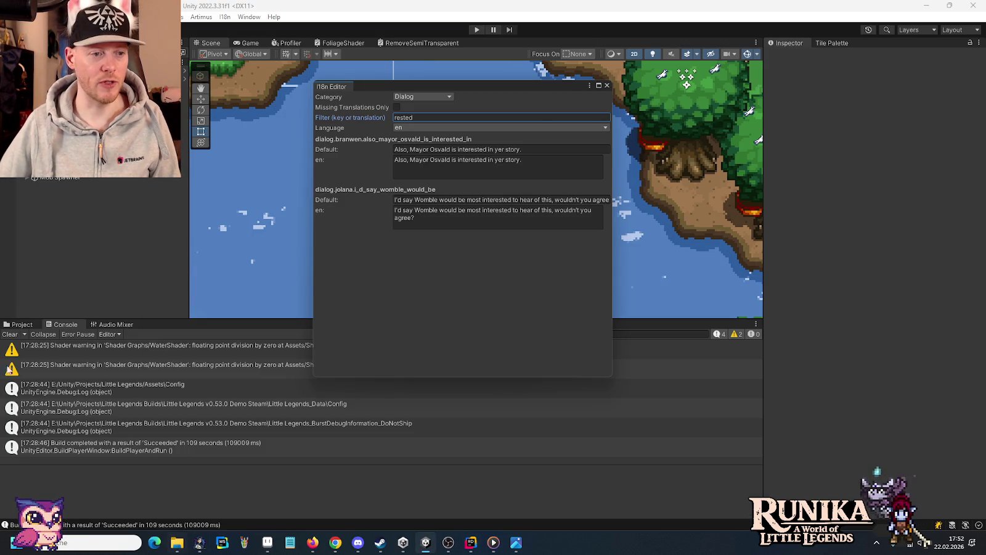
Inspect the IntroHouse Bed Dialog in Scenes/Intro, select its line, and close the I18n Editor.
{"action": "left_click", "coordinate": [19, 324]}
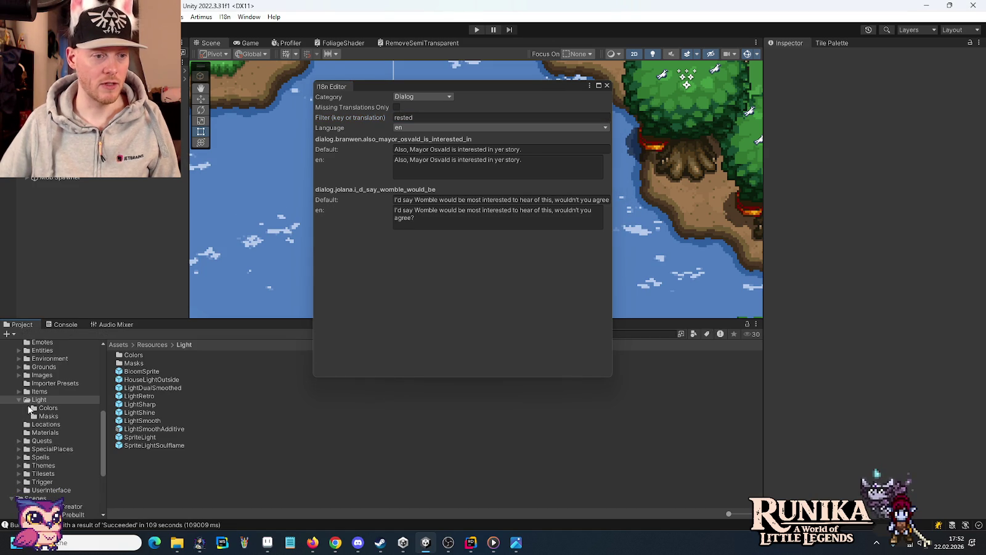
{"action": "scroll", "coordinate": [37, 426], "scroll_direction": "down", "scroll_amount": 5}
{"action": "left_click", "coordinate": [42, 439]}
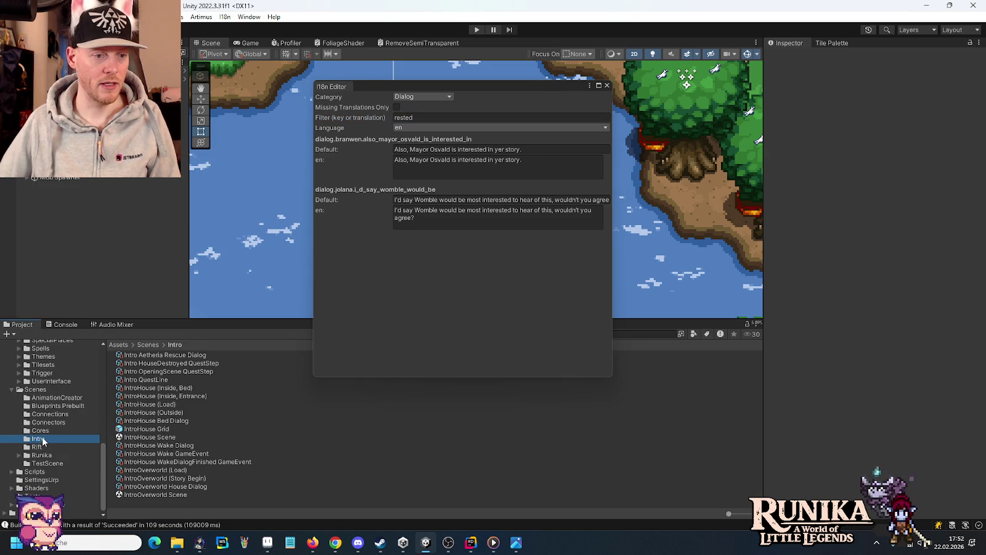
{"action": "left_click", "coordinate": [181, 421]}
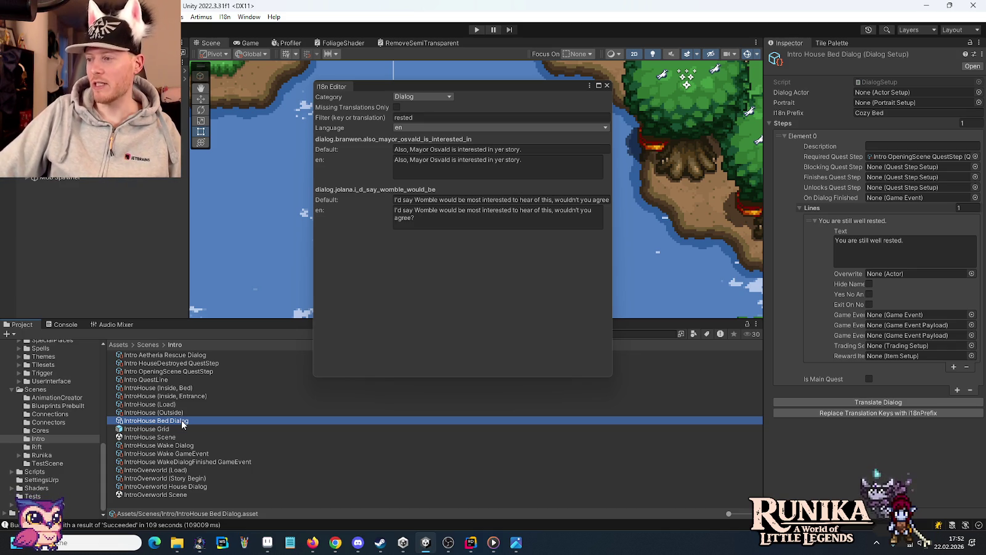
{"action": "left_click", "coordinate": [863, 261]}
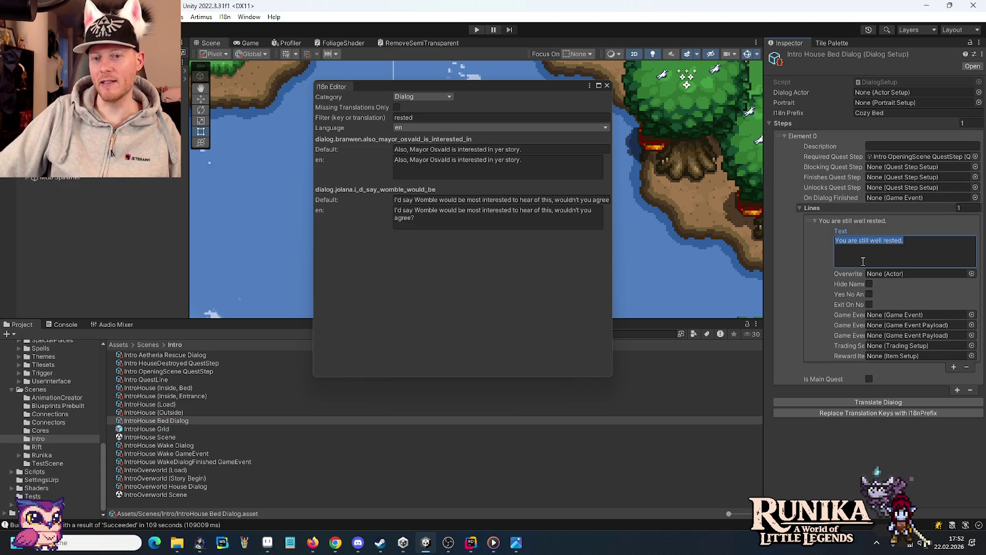
{"action": "left_click", "coordinate": [608, 86]}
{"action": "left_click", "coordinate": [226, 18]}
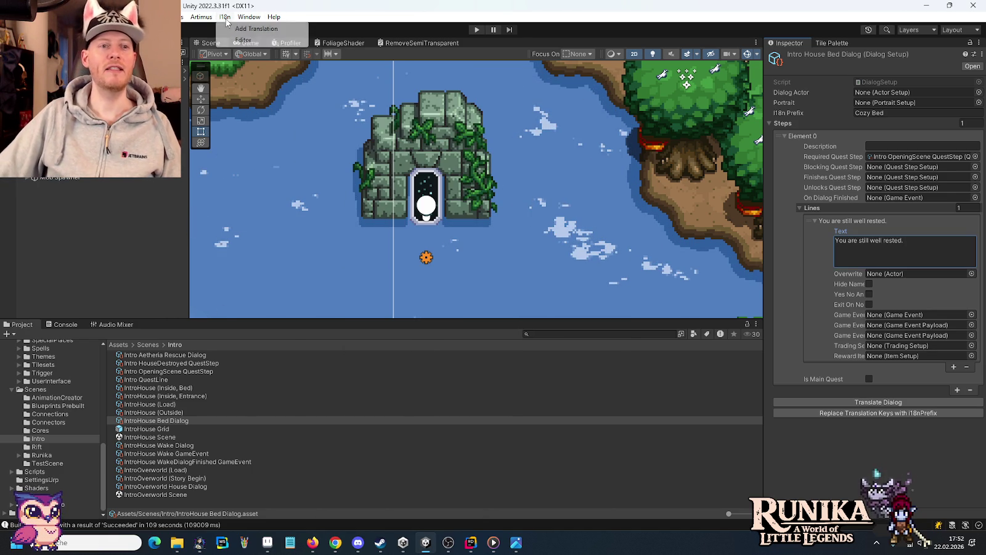
Add a translation for 'You are still well rested.' with key prefix 'dialog' and save it.
{"action": "left_click", "coordinate": [241, 29]}
{"action": "left_click", "coordinate": [920, 253]}
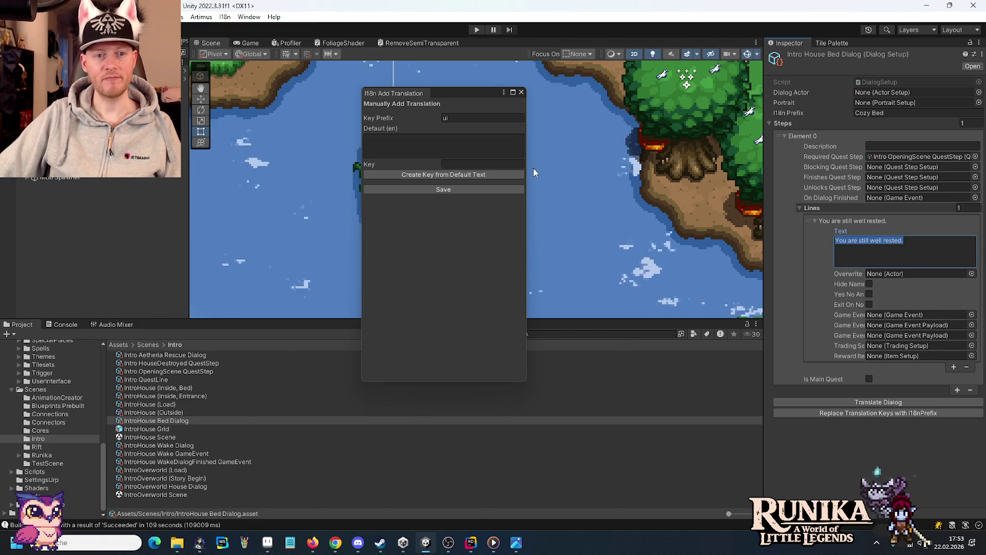
{"action": "left_click", "coordinate": [468, 146]}
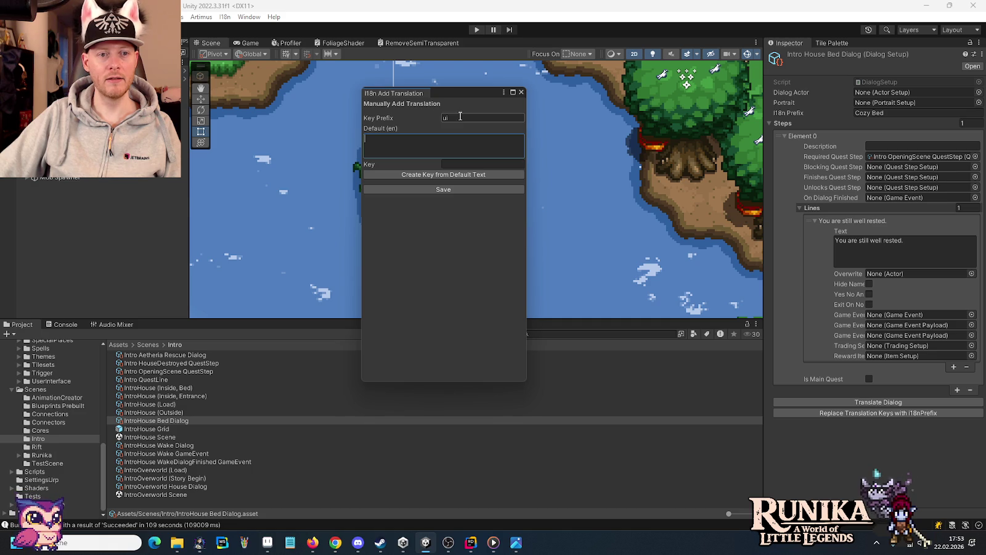
{"action": "left_click", "coordinate": [894, 249]}
{"action": "key", "text": "ctrl+c"}
{"action": "left_click", "coordinate": [468, 149]}
{"action": "key", "text": "ctrl+v"}
{"action": "left_click", "coordinate": [477, 118]}
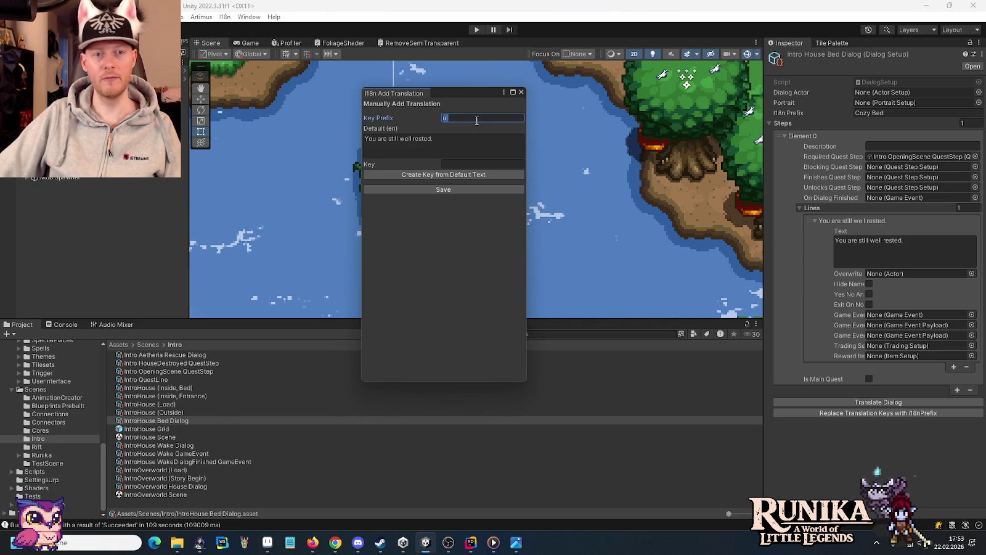
{"action": "type", "text": "dialo"}
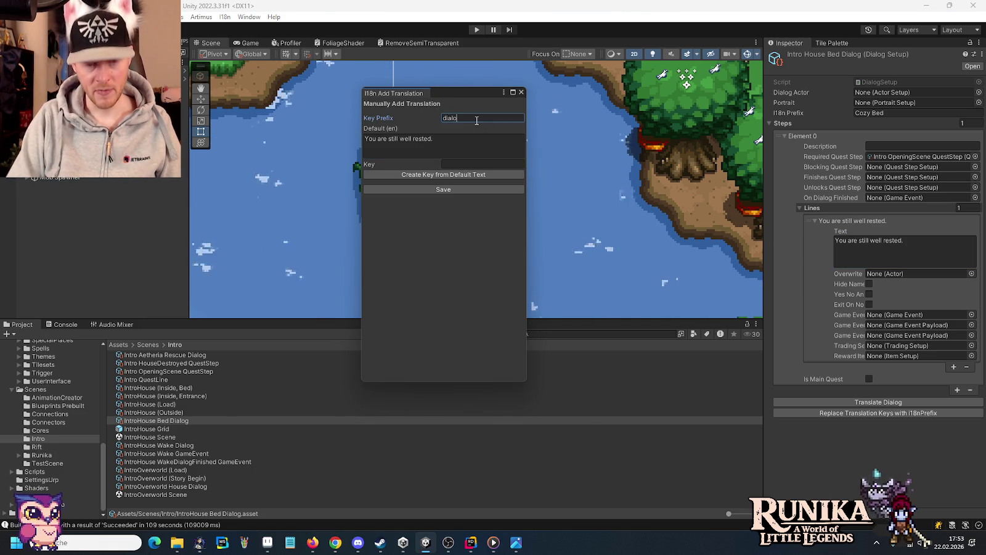
{"action": "type", "text": "g"}
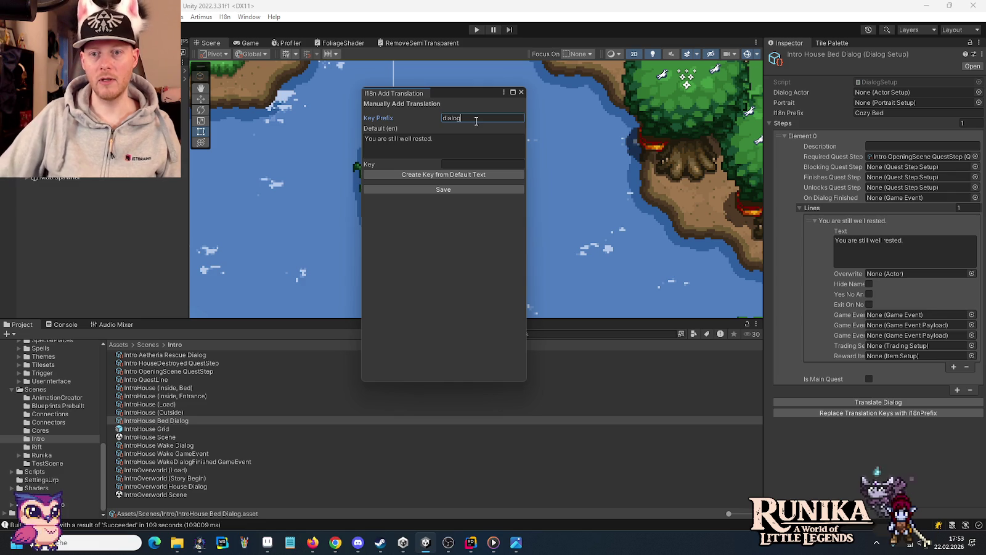
{"action": "left_click", "coordinate": [816, 331]}
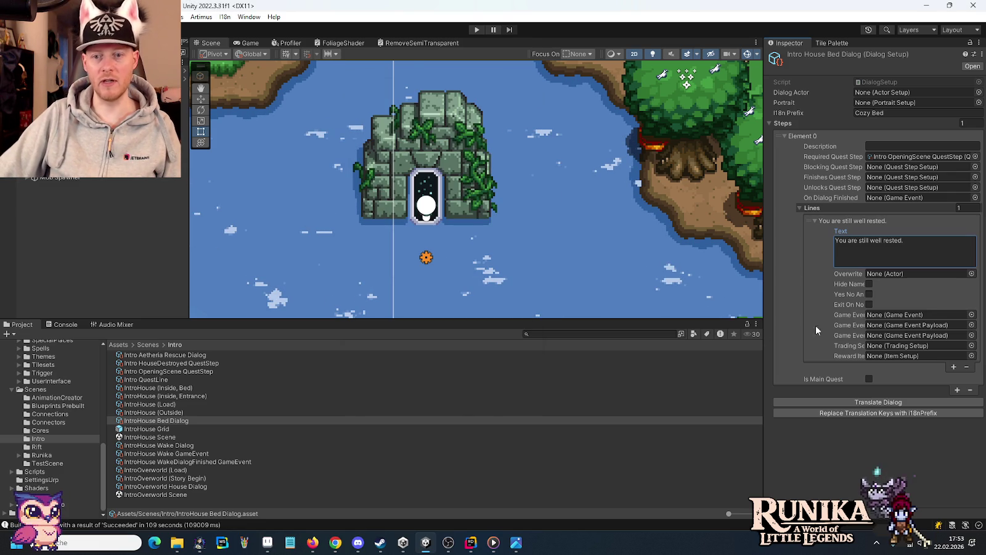
{"action": "left_click", "coordinate": [877, 401]}
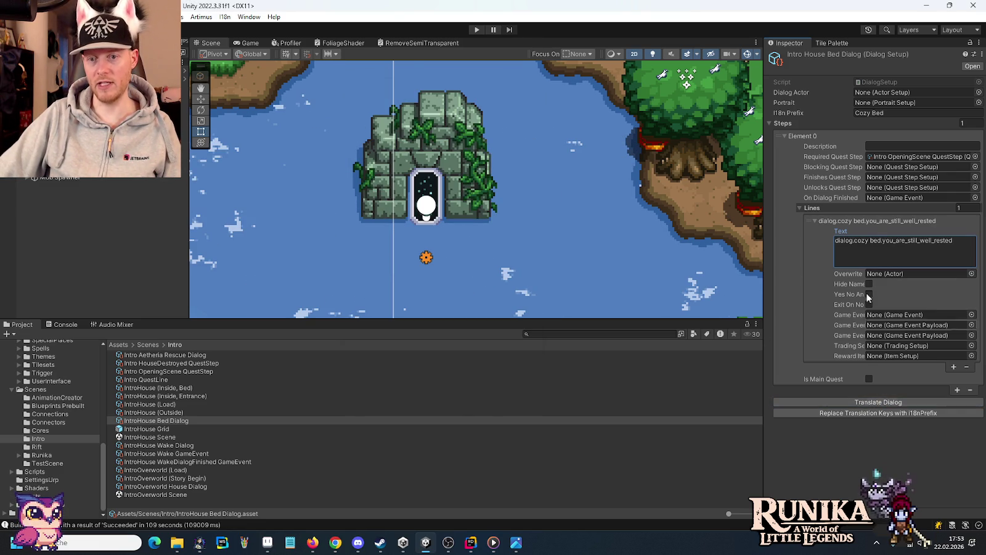
{"action": "left_click", "coordinate": [877, 244]}
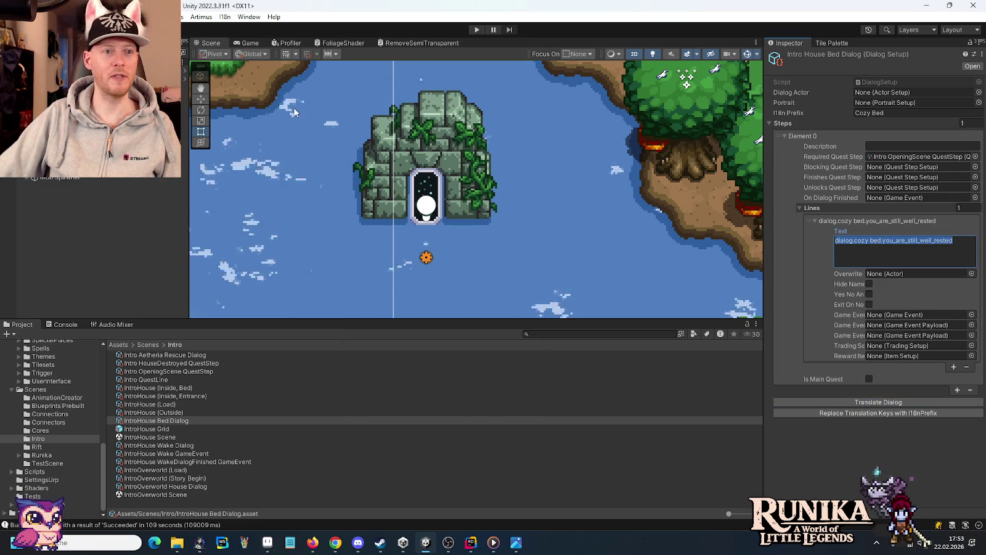
Reopen the I18n Editor filtered to dialog.cozy bed.you_are_still_well_rested.
{"action": "left_click", "coordinate": [225, 17]}
{"action": "left_click", "coordinate": [246, 39]}
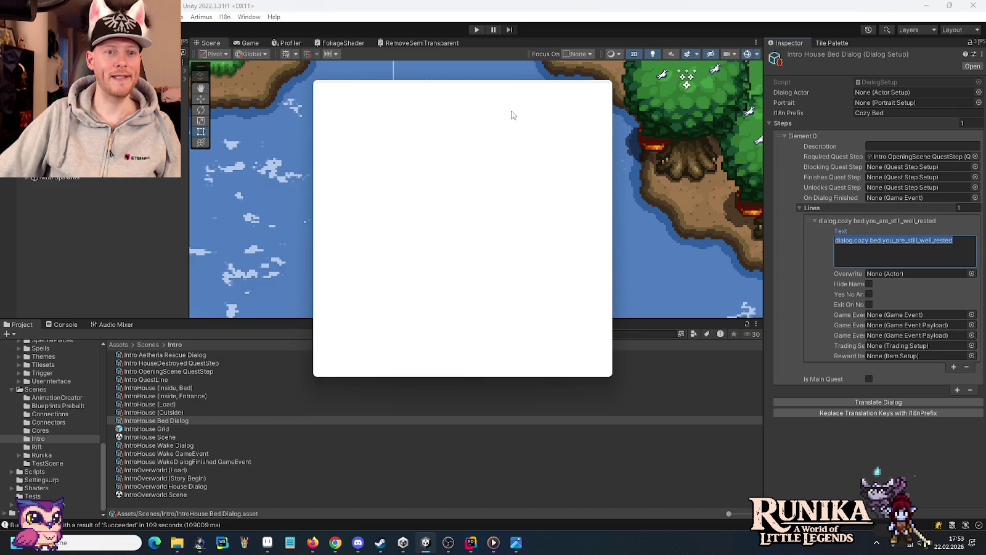
{"action": "left_click", "coordinate": [420, 116]}
{"action": "key", "text": "ctrl+v"}
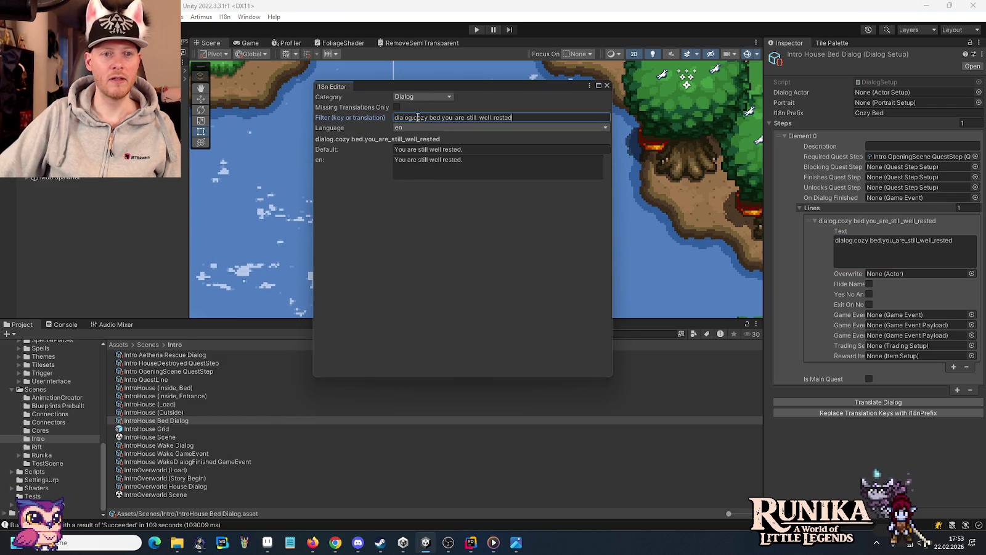
Enter and save the de translation 'Du bist noch gut ausgeruht.', then close the editor.
{"action": "left_click", "coordinate": [431, 129]}
{"action": "left_click", "coordinate": [430, 154]}
{"action": "left_click", "coordinate": [461, 170]}
{"action": "type", "text": "Du bist noch"}
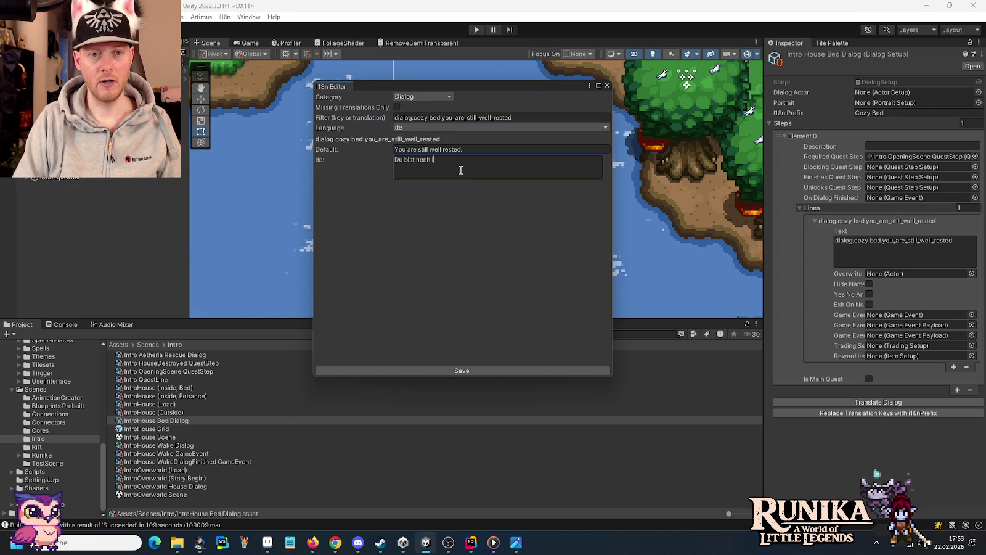
{"action": "type", "text": " gut "}
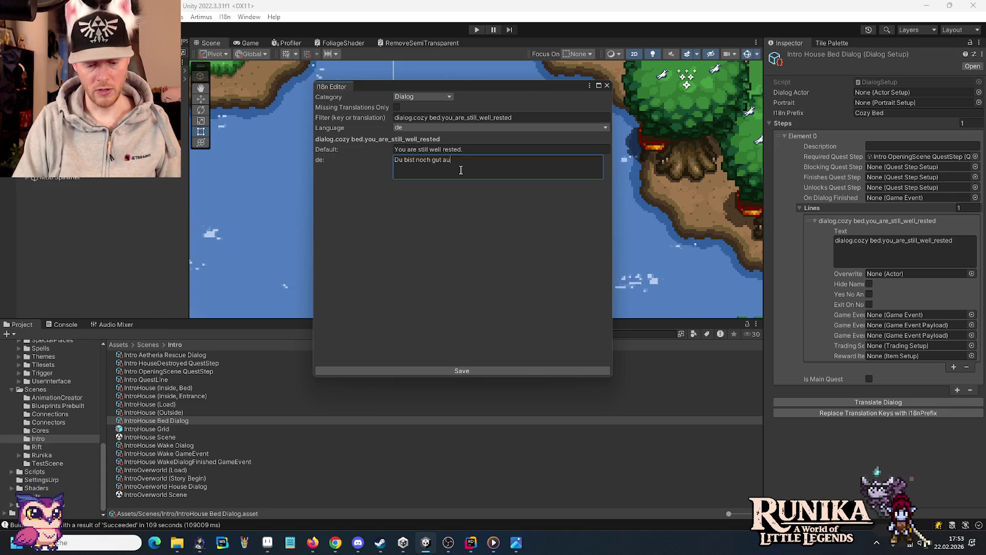
{"action": "type", "text": "ausgeruht."}
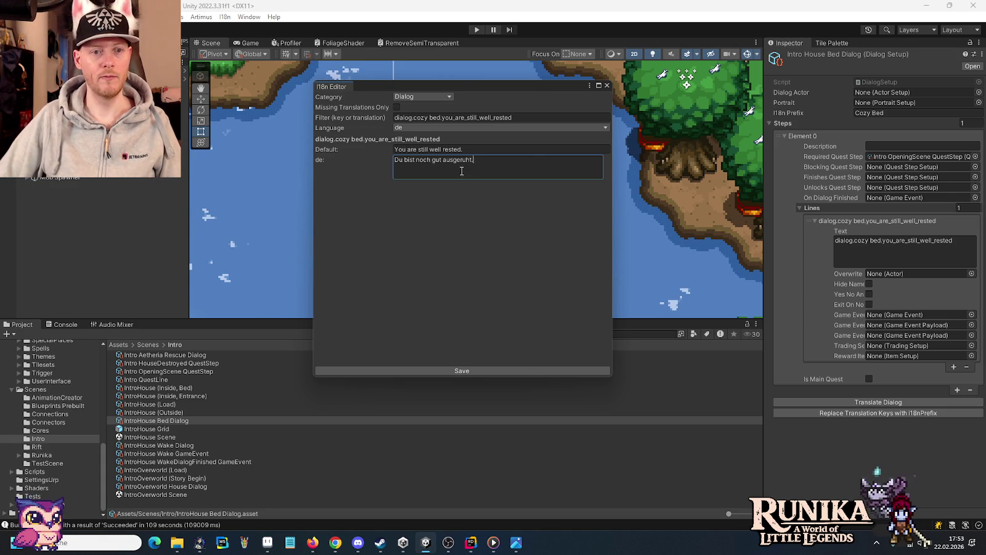
{"action": "left_click", "coordinate": [501, 369]}
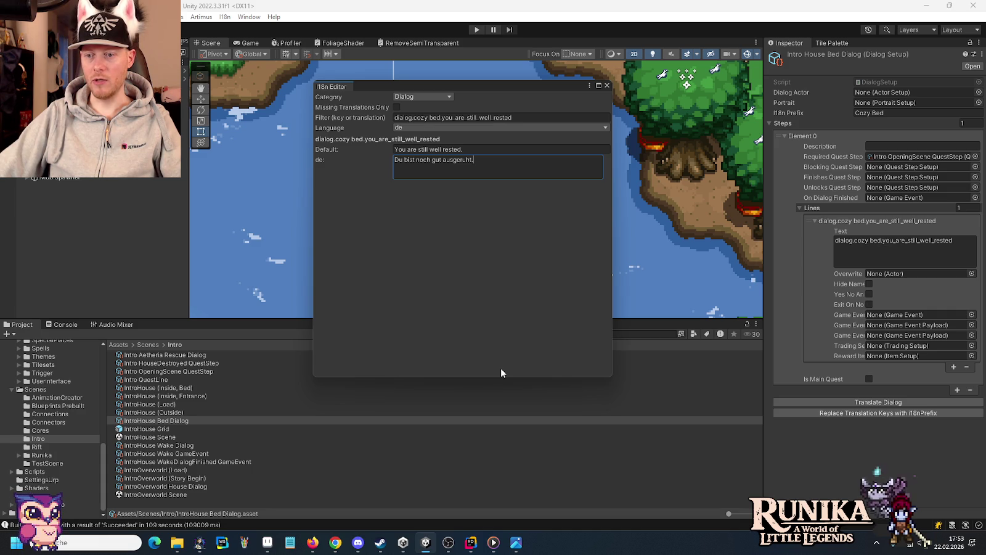
{"action": "left_click", "coordinate": [607, 85]}
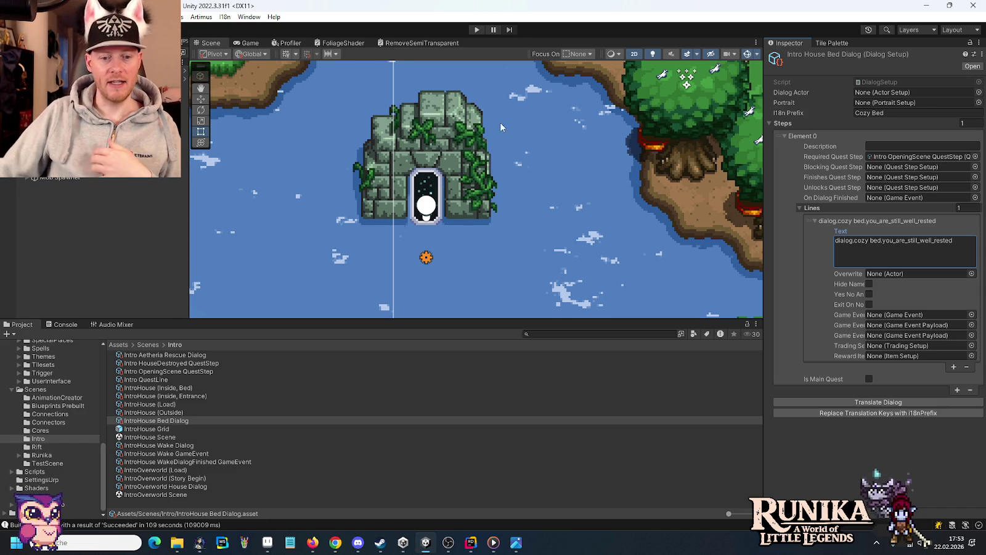
Start music playing in Media Player and minimise the player.
{"action": "left_click", "coordinate": [493, 543]}
{"action": "left_click", "coordinate": [493, 509]}
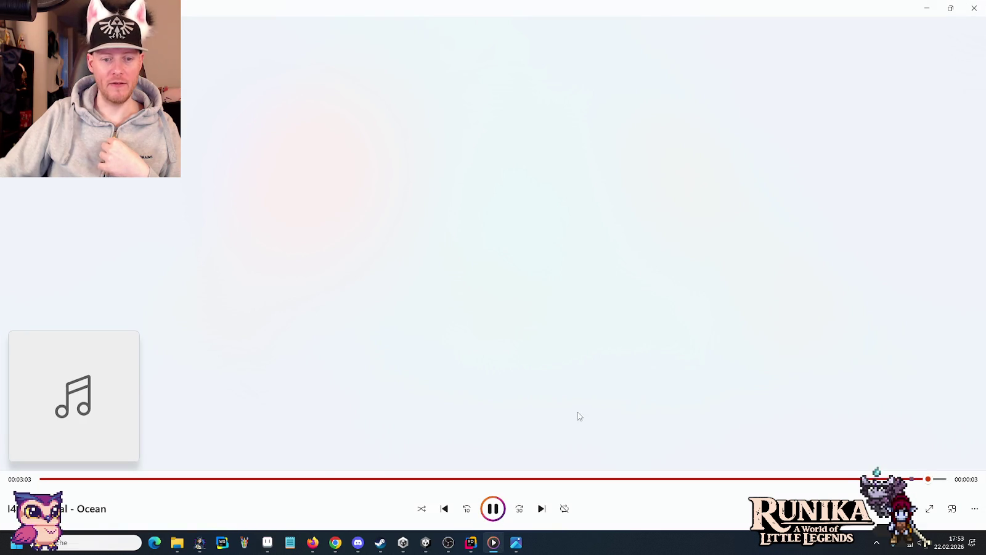
{"action": "left_click", "coordinate": [927, 8]}
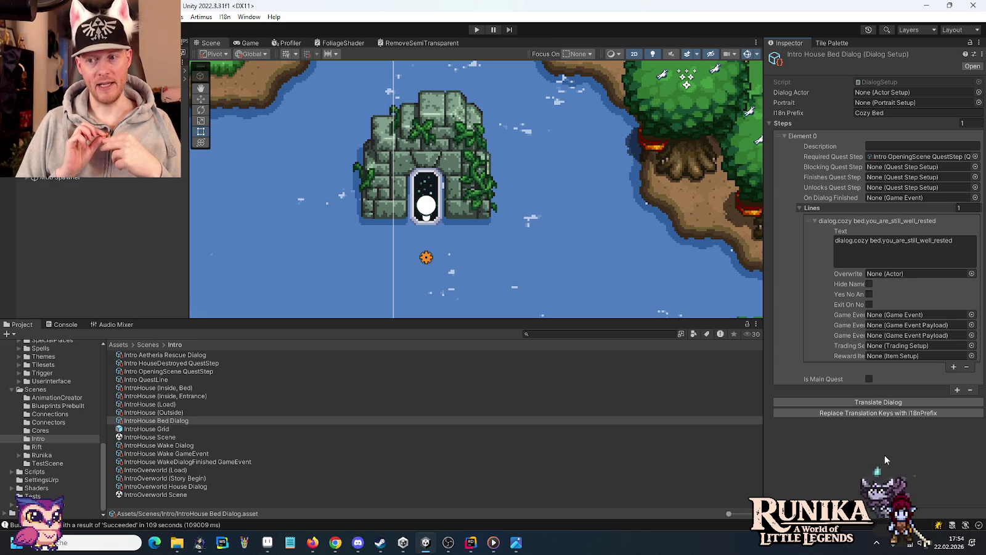
Look up dialog.you_have_returned_the_grace_of in en.json (line 551), then select its German entry on de.json line 552.
{"action": "left_click", "coordinate": [470, 542]}
{"action": "left_click", "coordinate": [274, 28]}
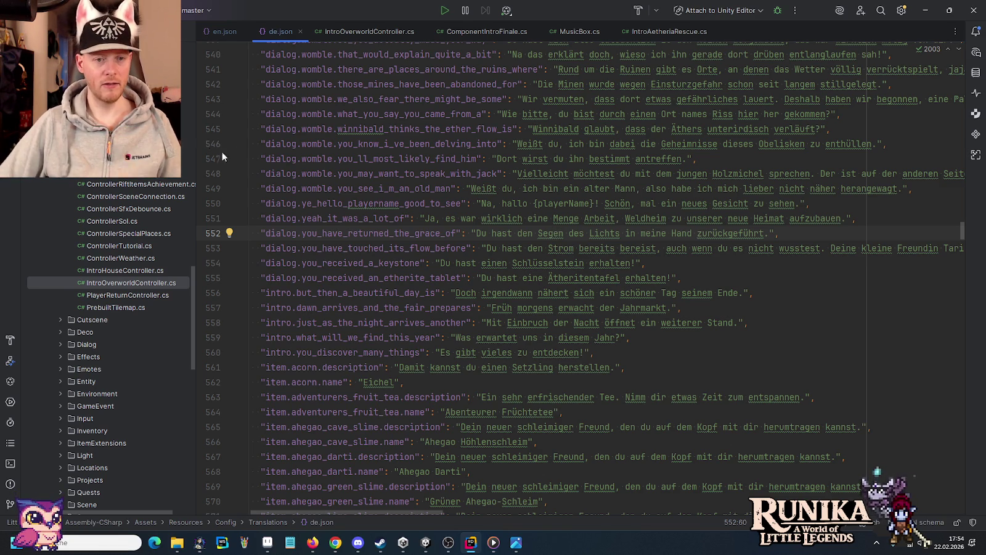
{"action": "double_click", "coordinate": [287, 236]}
{"action": "key", "text": "ctrl+r"}
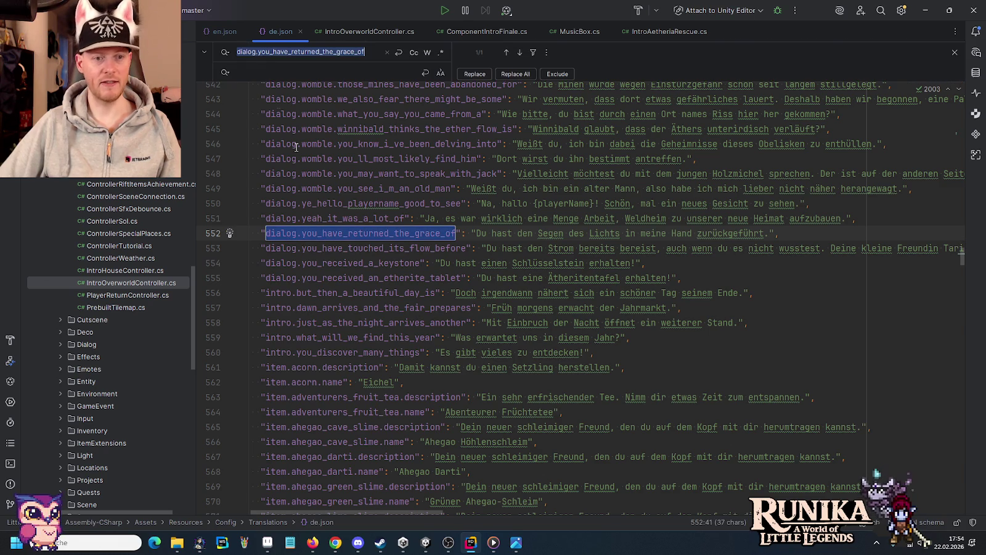
{"action": "left_click", "coordinate": [229, 37]}
{"action": "key", "text": "ctrl+v"}
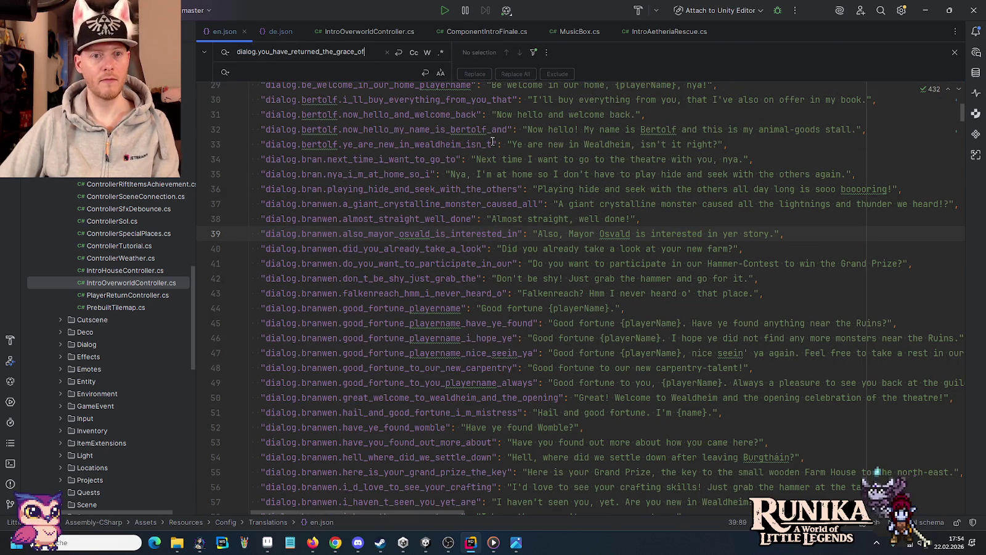
{"action": "key", "text": "Return"}
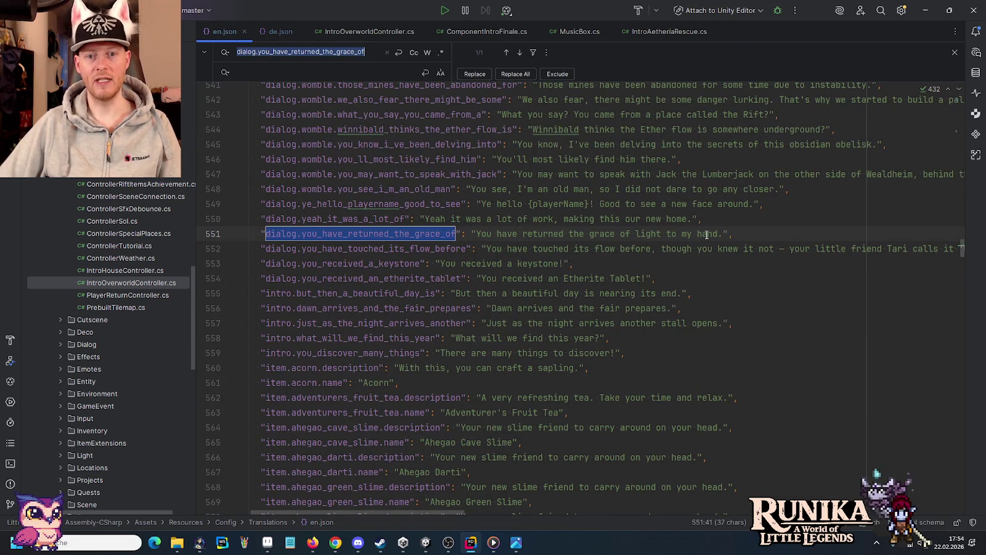
{"action": "left_click_drag", "start_coordinate": [749, 234], "coordinate": [256, 234]}
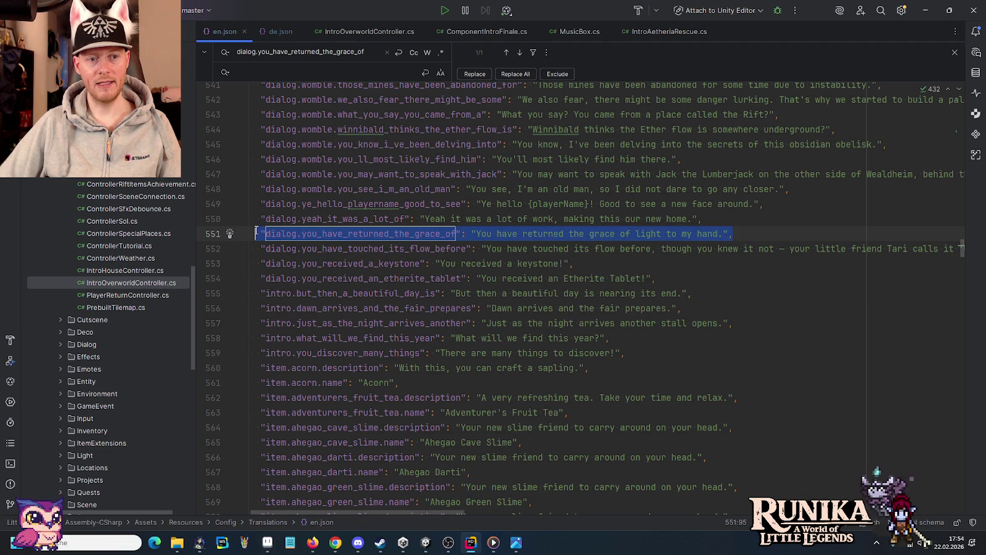
{"action": "left_click", "coordinate": [281, 34]}
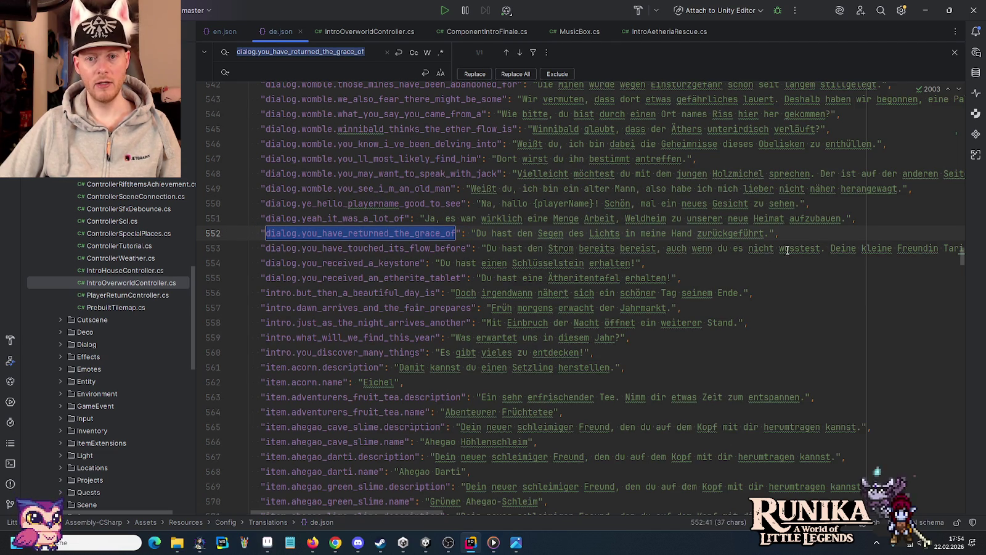
{"action": "mouse_move", "coordinate": [780, 234]}
{"action": "left_mouse_down"}
{"action": "mouse_move", "coordinate": [364, 247]}
{"action": "mouse_move", "coordinate": [243, 237]}
{"action": "left_mouse_up"}
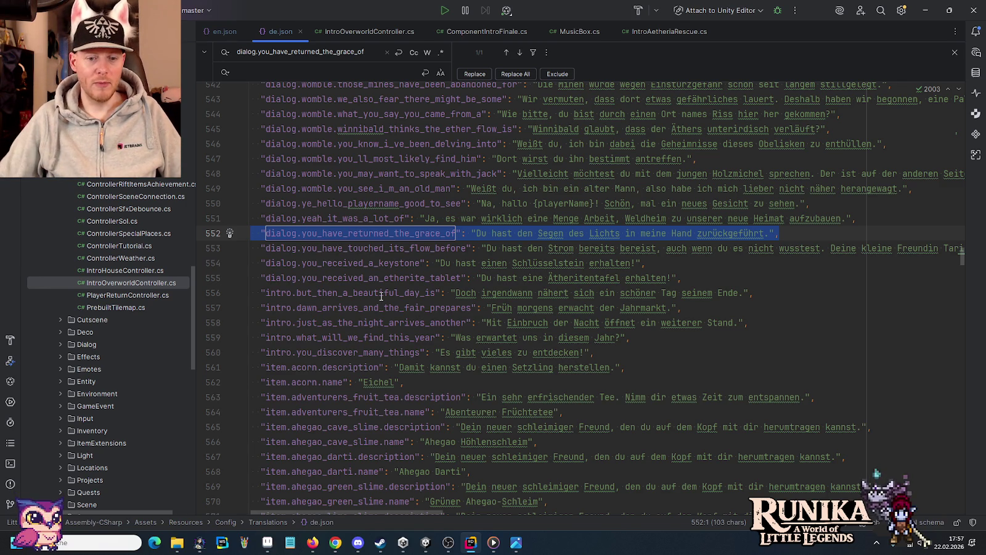
Bring the inventory book mockups into view and briefly select the lower slot grid.
{"action": "left_click", "coordinate": [270, 543]}
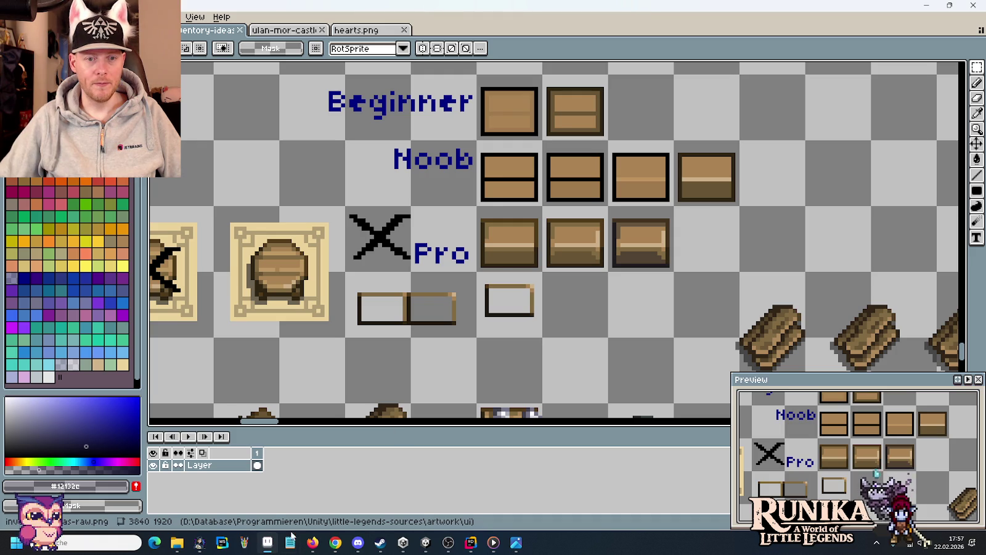
{"action": "scroll", "coordinate": [514, 299], "scroll_direction": "down", "scroll_amount": 1}
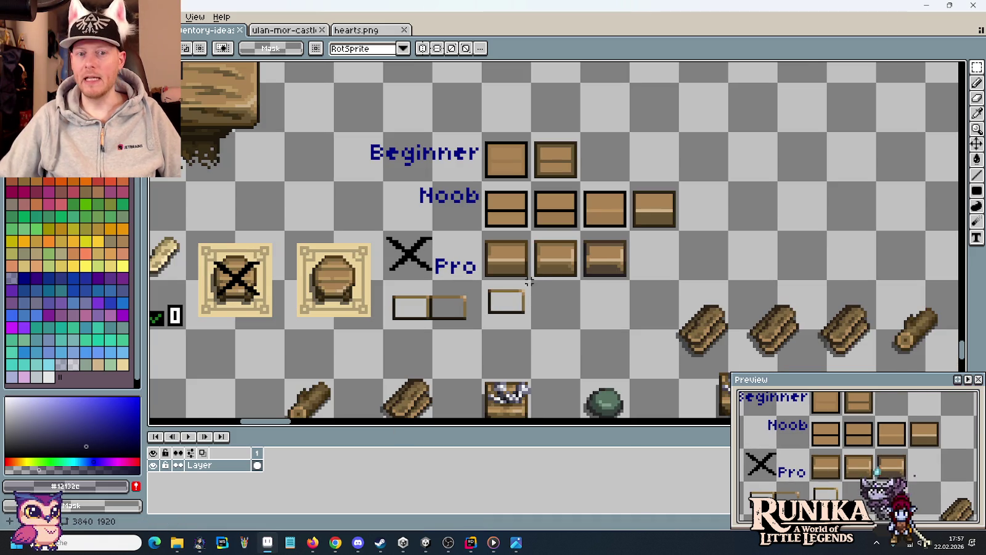
{"action": "scroll", "coordinate": [491, 300], "scroll_direction": "down", "scroll_amount": 1}
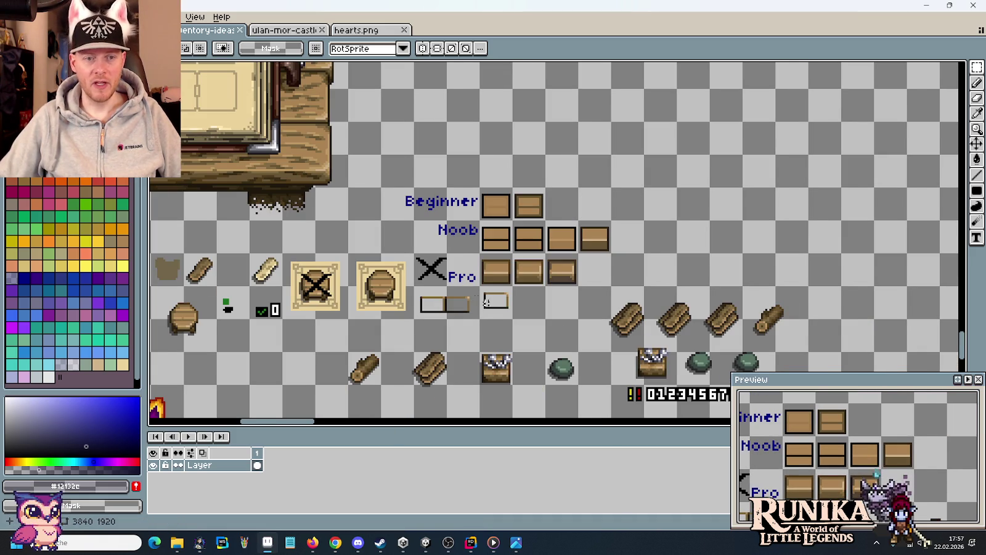
{"action": "scroll", "coordinate": [548, 311], "scroll_direction": "down", "scroll_amount": 1}
{"action": "left_click_drag", "start_coordinate": [562, 350], "coordinate": [396, 132]}
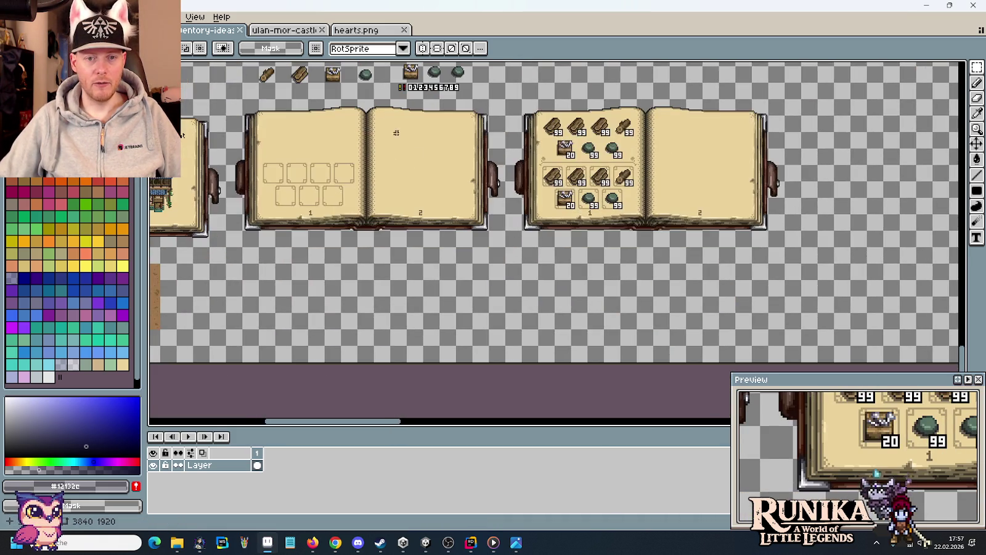
{"action": "left_click_drag", "start_coordinate": [453, 164], "coordinate": [378, 233]}
{"action": "scroll", "coordinate": [491, 244], "scroll_direction": "up", "scroll_amount": 1}
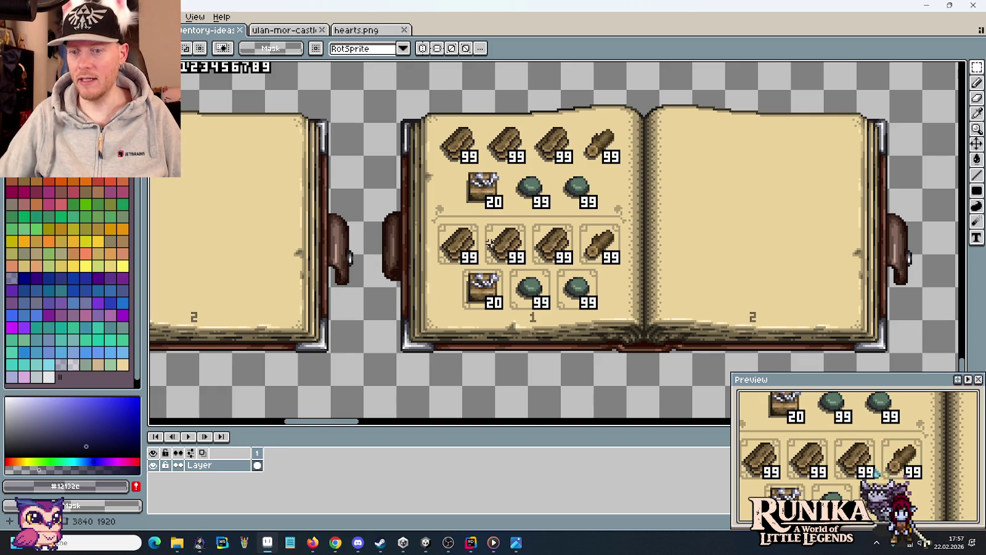
{"action": "left_click_drag", "start_coordinate": [430, 220], "coordinate": [619, 319]}
{"action": "left_click", "coordinate": [741, 316]}
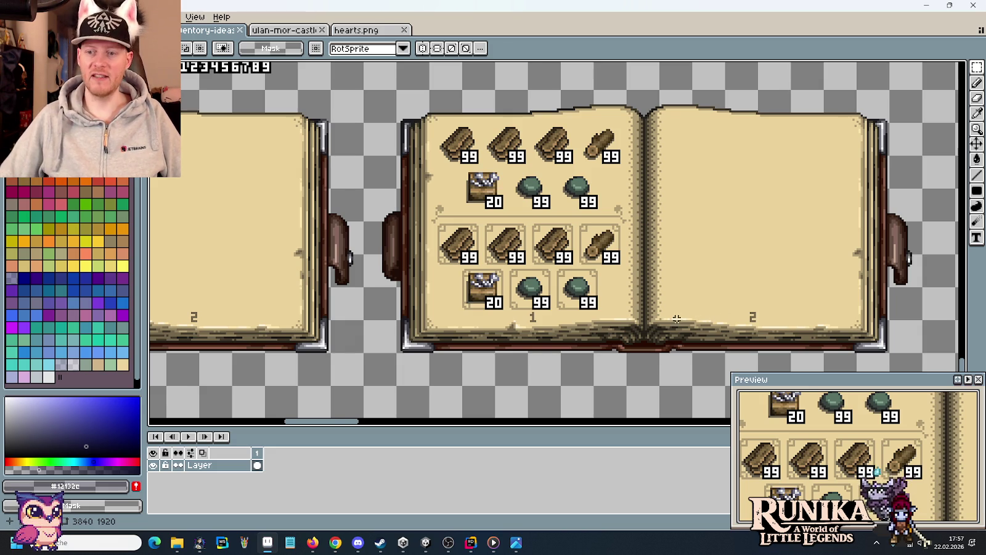
Select the house drawing on the Ulan-Mor blueprint page.
{"action": "scroll", "coordinate": [676, 319], "scroll_direction": "down", "scroll_amount": 2}
{"action": "left_click_drag", "start_coordinate": [329, 296], "coordinate": [604, 298]}
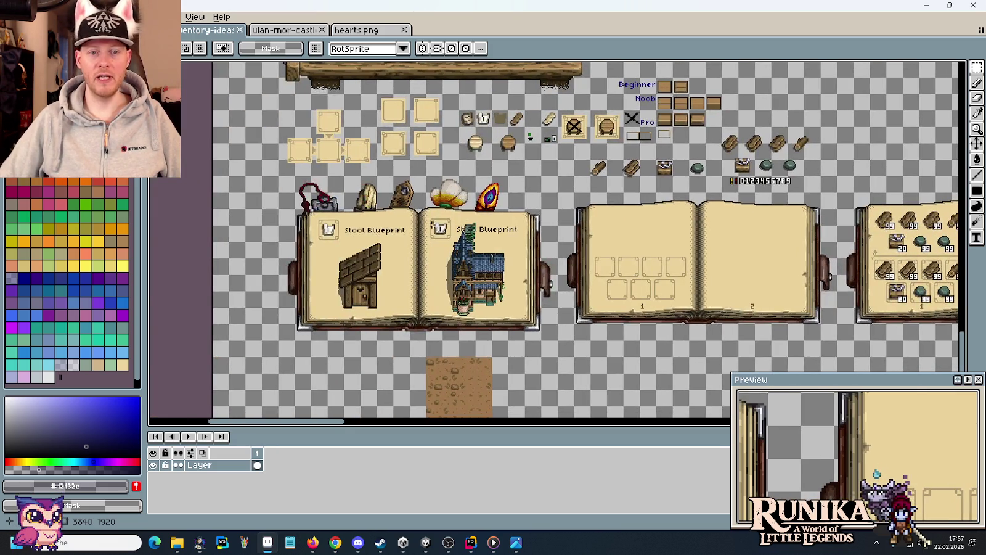
{"action": "scroll", "coordinate": [438, 225], "scroll_direction": "up", "scroll_amount": 1}
{"action": "scroll", "coordinate": [498, 246], "scroll_direction": "up", "scroll_amount": 1}
{"action": "left_click_drag", "start_coordinate": [416, 144], "coordinate": [551, 359]}
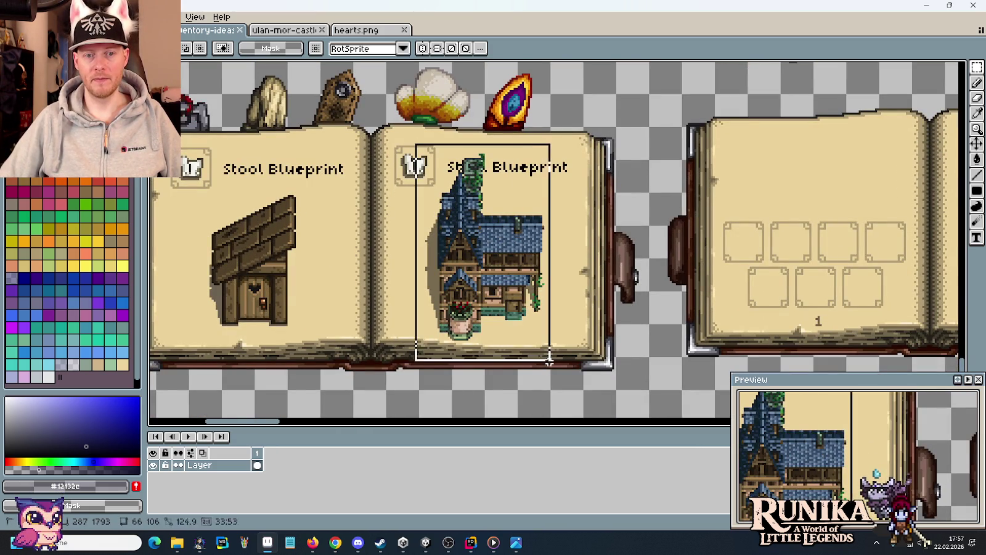
{"action": "scroll", "coordinate": [536, 307], "scroll_direction": "down", "scroll_amount": 1}
{"action": "left_click_drag", "start_coordinate": [737, 285], "coordinate": [498, 295]}
{"action": "scroll", "coordinate": [665, 327], "scroll_direction": "up", "scroll_amount": 1}
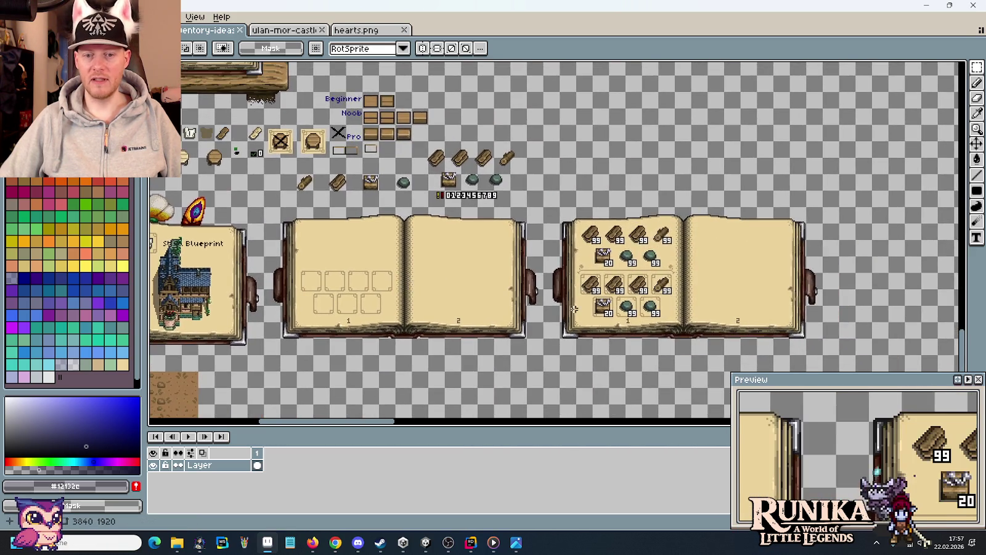
{"action": "scroll", "coordinate": [669, 331], "scroll_direction": "up", "scroll_amount": 1}
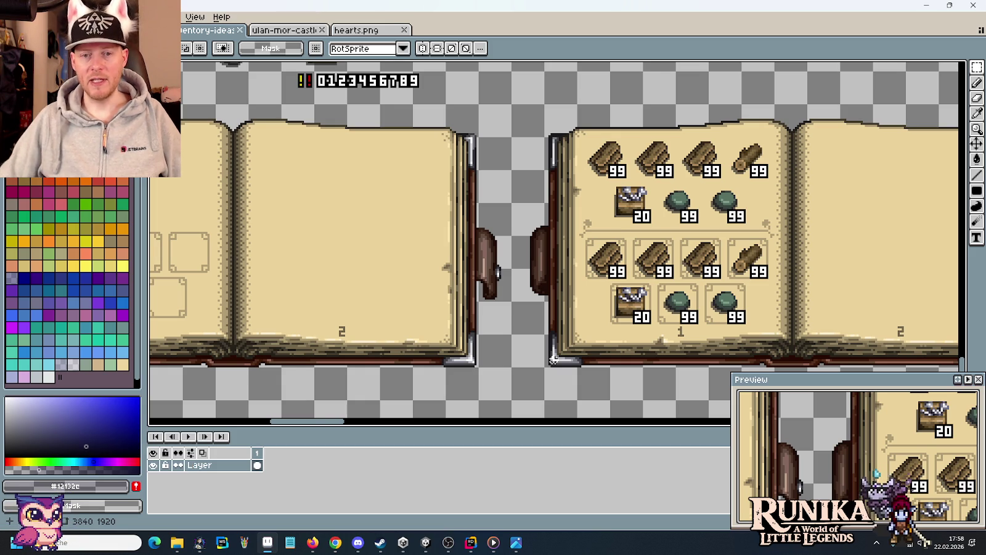
Zoom in on the Stool Blueprint page and marquee-select the stool drawing.
{"action": "scroll", "coordinate": [520, 353], "scroll_direction": "down", "scroll_amount": 2}
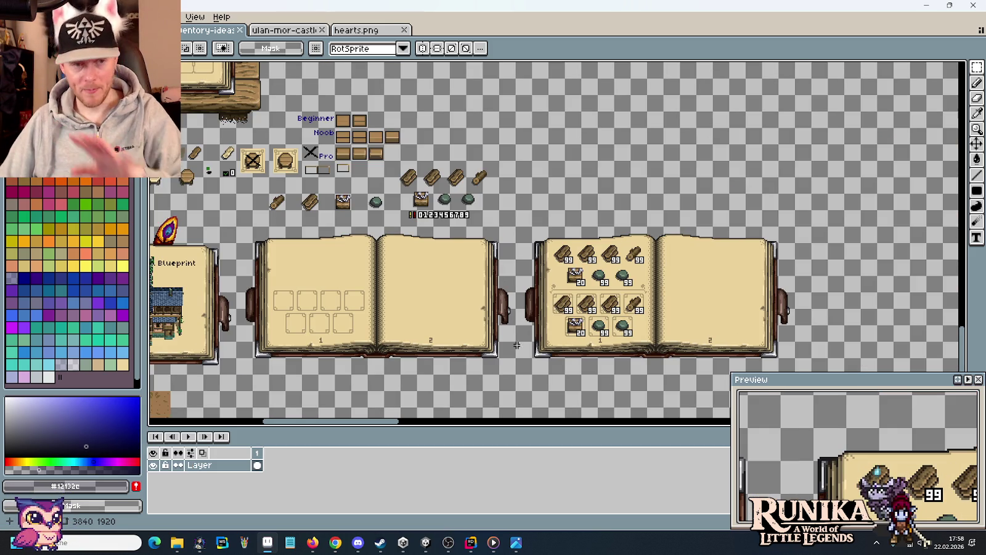
{"action": "left_click_drag", "start_coordinate": [376, 282], "coordinate": [613, 218]}
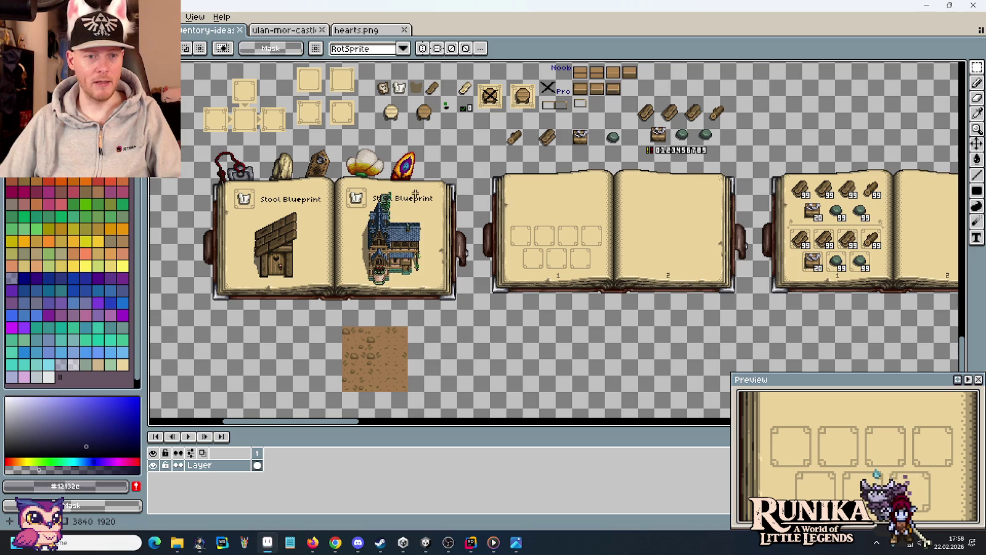
{"action": "scroll", "coordinate": [352, 202], "scroll_direction": "up", "scroll_amount": 2}
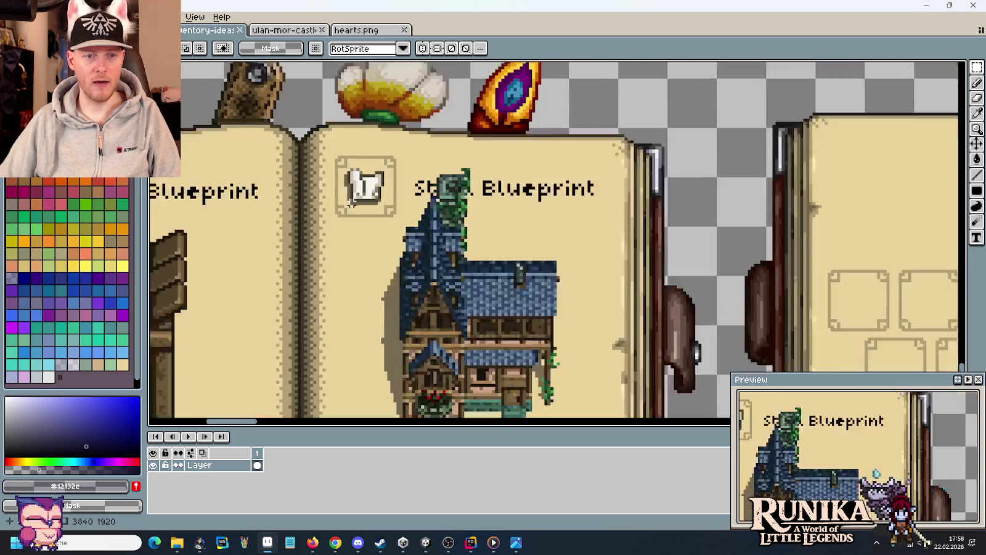
{"action": "scroll", "coordinate": [351, 202], "scroll_direction": "up", "scroll_amount": 1}
{"action": "scroll", "coordinate": [352, 202], "scroll_direction": "down", "scroll_amount": 2}
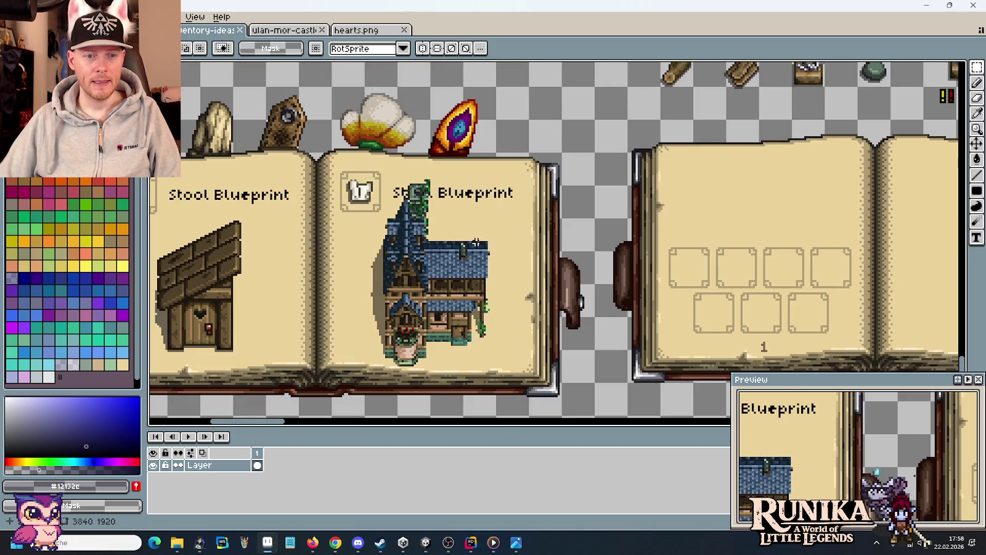
{"action": "scroll", "coordinate": [370, 203], "scroll_direction": "right", "scroll_amount": 3}
{"action": "scroll", "coordinate": [391, 203], "scroll_direction": "right", "scroll_amount": 1}
{"action": "scroll", "coordinate": [390, 203], "scroll_direction": "down", "scroll_amount": 2}
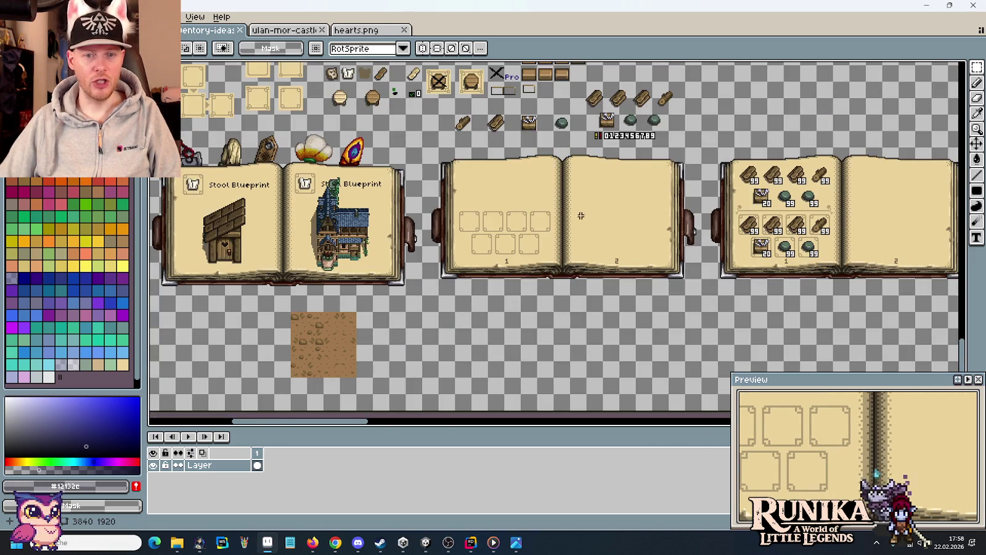
{"action": "scroll", "coordinate": [345, 203], "scroll_direction": "up", "scroll_amount": 2}
{"action": "scroll", "coordinate": [345, 204], "scroll_direction": "up", "scroll_amount": 1}
{"action": "scroll", "coordinate": [352, 185], "scroll_direction": "left", "scroll_amount": 1}
{"action": "left_click_drag", "start_coordinate": [356, 178], "coordinate": [271, 286]}
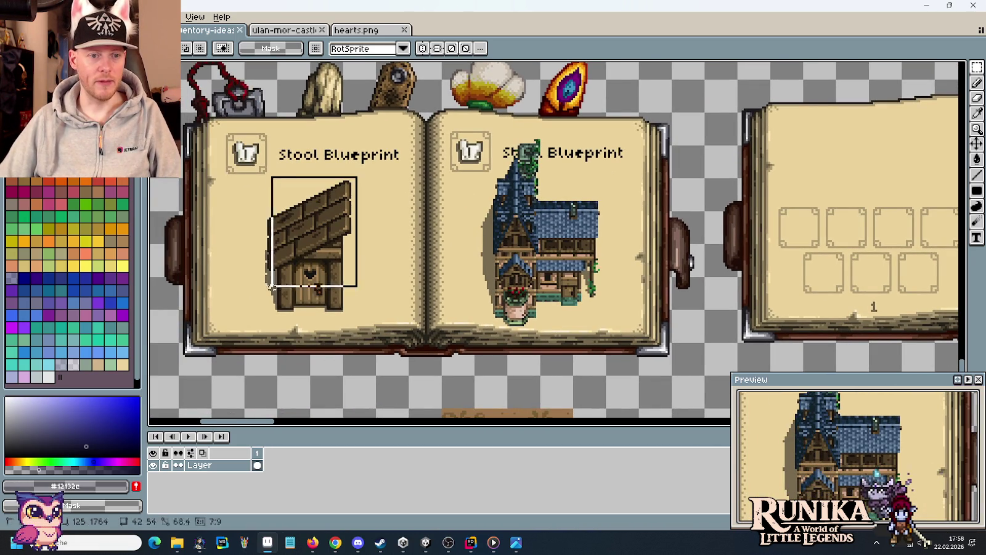
Place a copy of the stool higher up on page 2 of the crafting book and anchor it.
{"action": "mouse_move", "coordinate": [311, 243]}
{"action": "left_mouse_down"}
{"action": "mouse_move", "coordinate": [964, 302]}
{"action": "mouse_move", "coordinate": [742, 260]}
{"action": "left_mouse_up"}
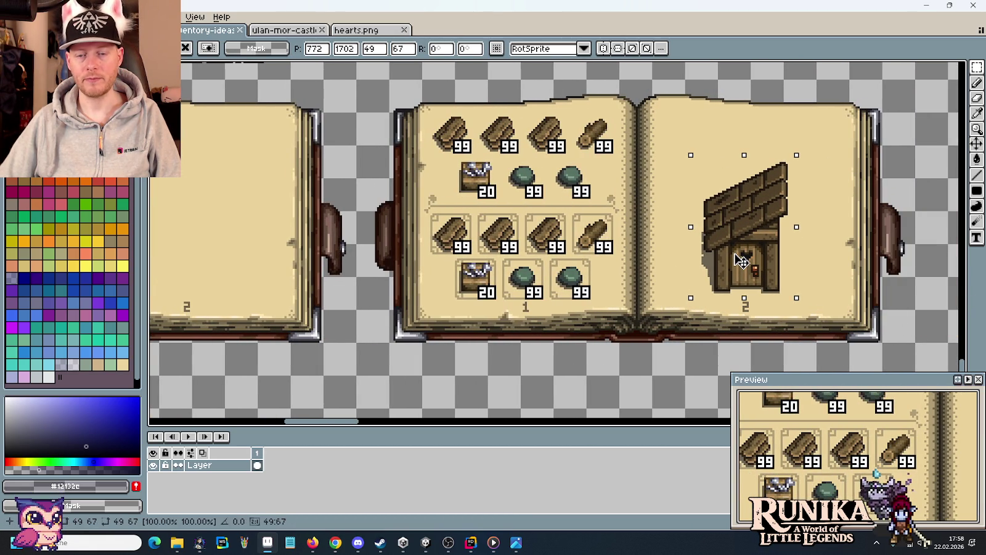
{"action": "left_click_drag", "start_coordinate": [742, 260], "coordinate": [745, 212]}
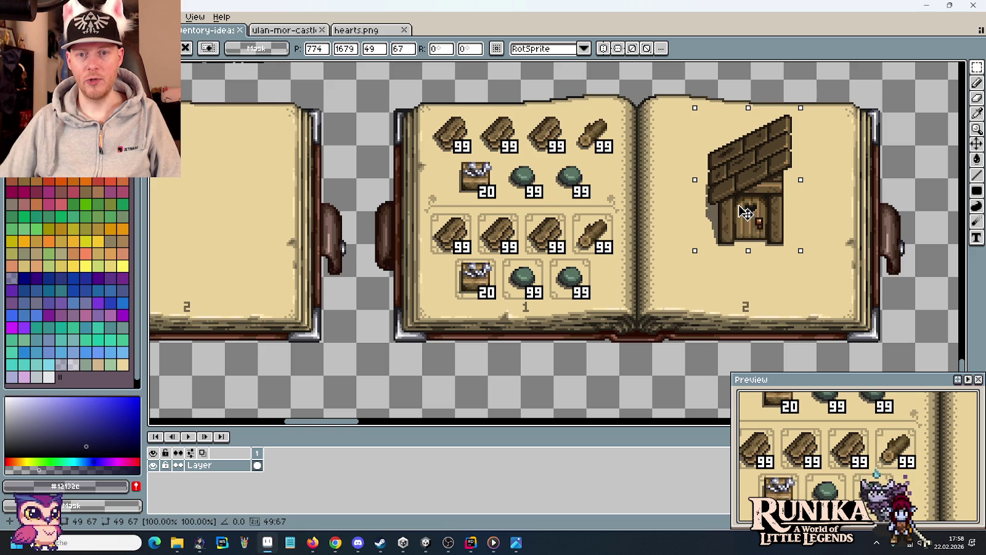
{"action": "left_click_drag", "start_coordinate": [745, 213], "coordinate": [744, 213]}
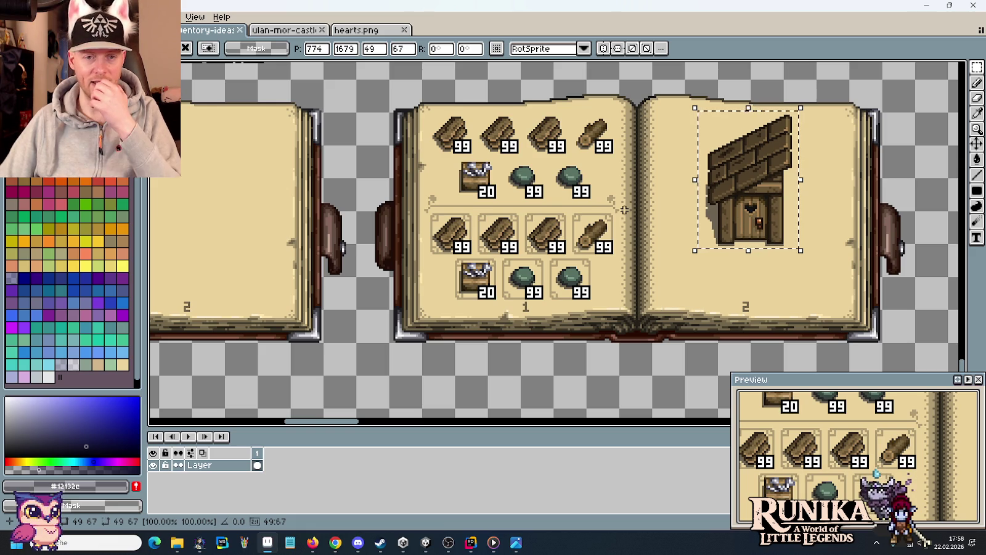
{"action": "key", "text": "ctrl+d"}
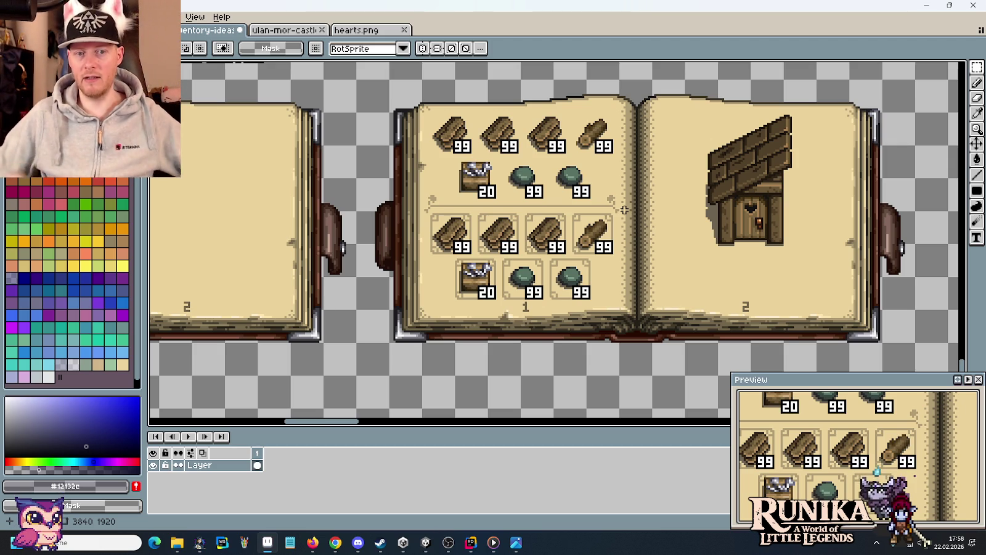
Pan to the blueprint book and paste a dirt tile below it.
{"action": "scroll", "coordinate": [443, 146], "scroll_direction": "down", "scroll_amount": 1}
{"action": "scroll", "coordinate": [443, 146], "scroll_direction": "down", "scroll_amount": 1}
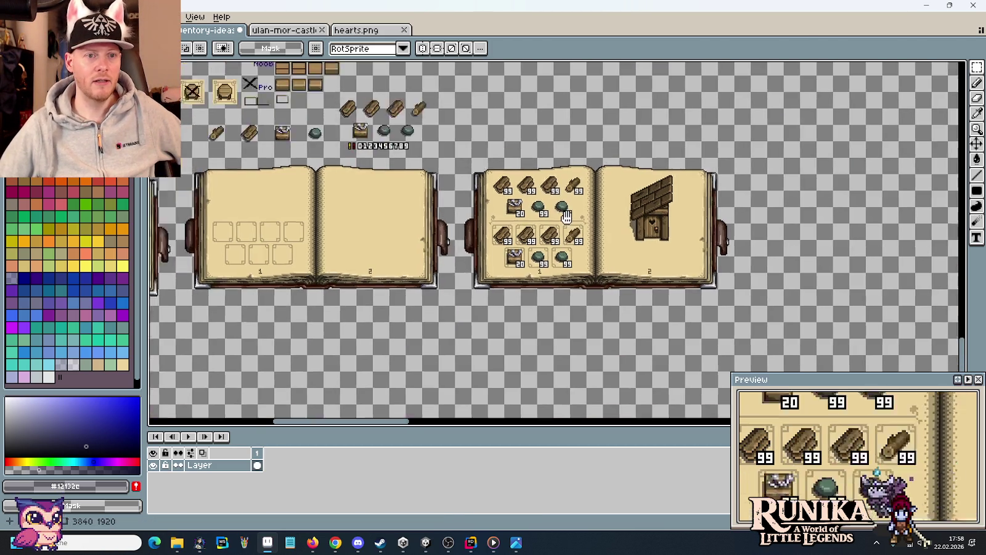
{"action": "left_click_drag", "start_coordinate": [323, 97], "coordinate": [474, 247]}
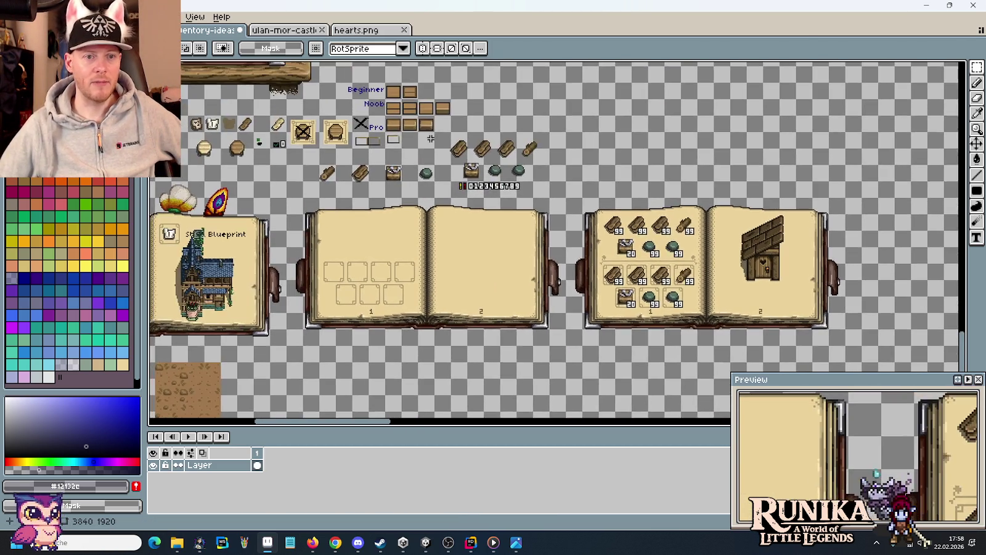
{"action": "key", "text": "ctrl+v"}
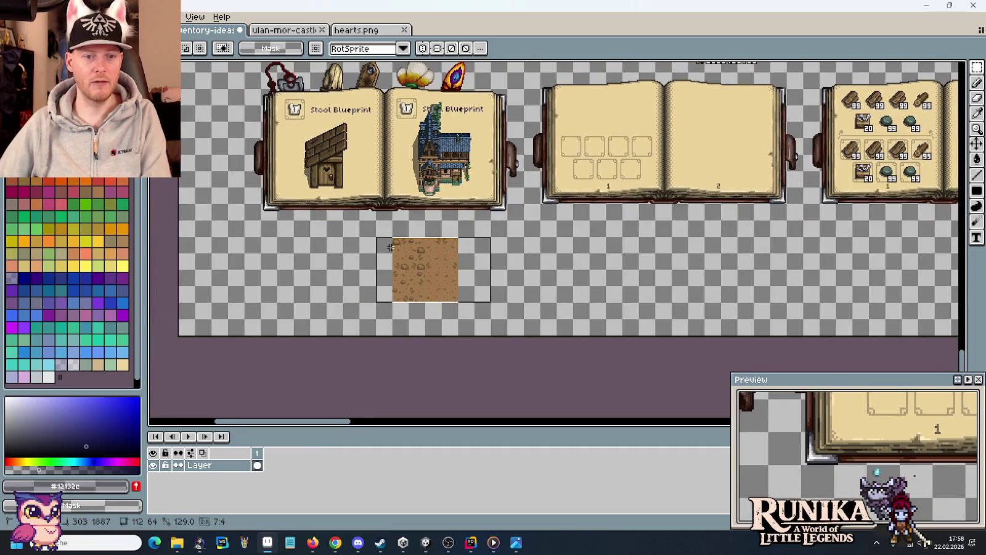
Open Tiles-Dirt.png from the artwork\tilesets folder through the Open Recent menu.
{"action": "left_click", "coordinate": [259, 30]}
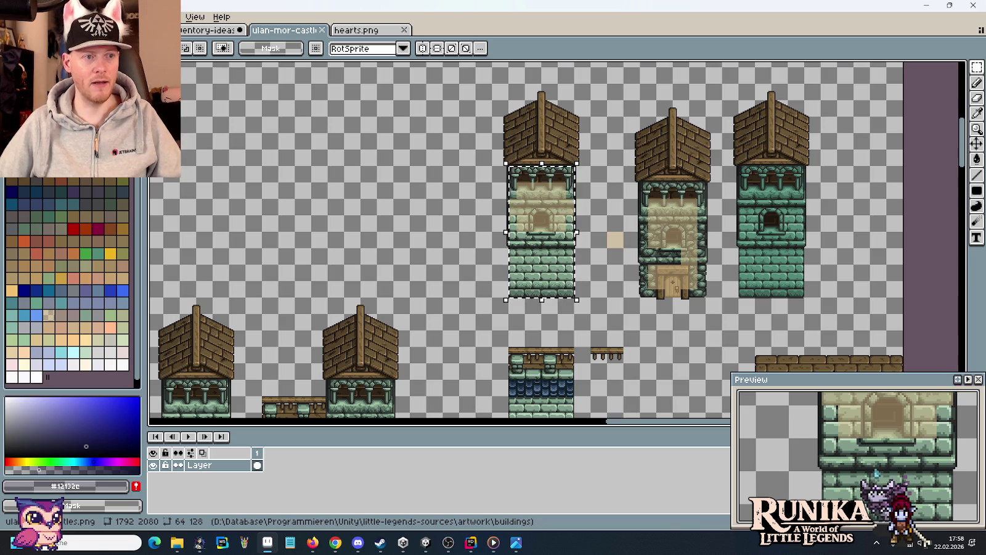
{"action": "left_click", "coordinate": [14, 17]}
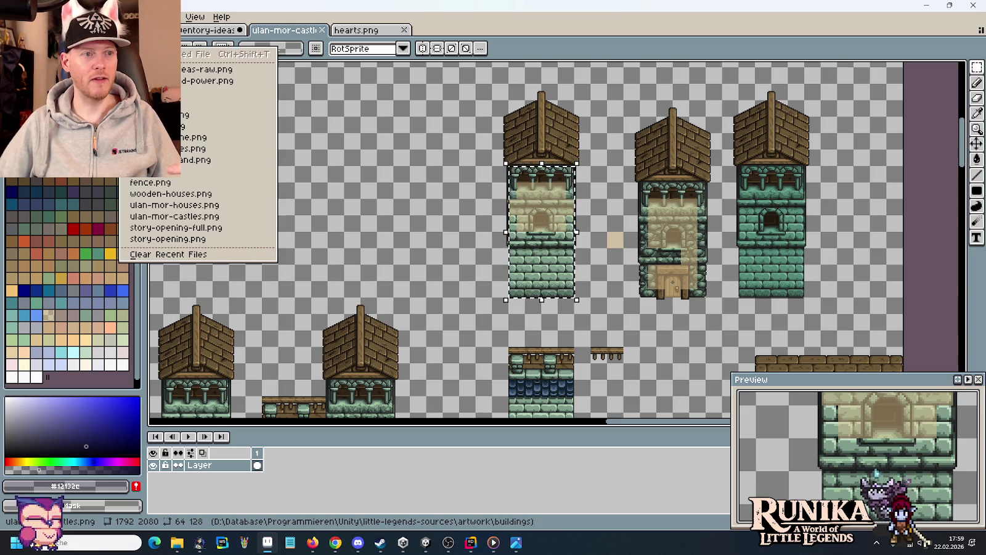
{"action": "left_click", "coordinate": [24, 43]}
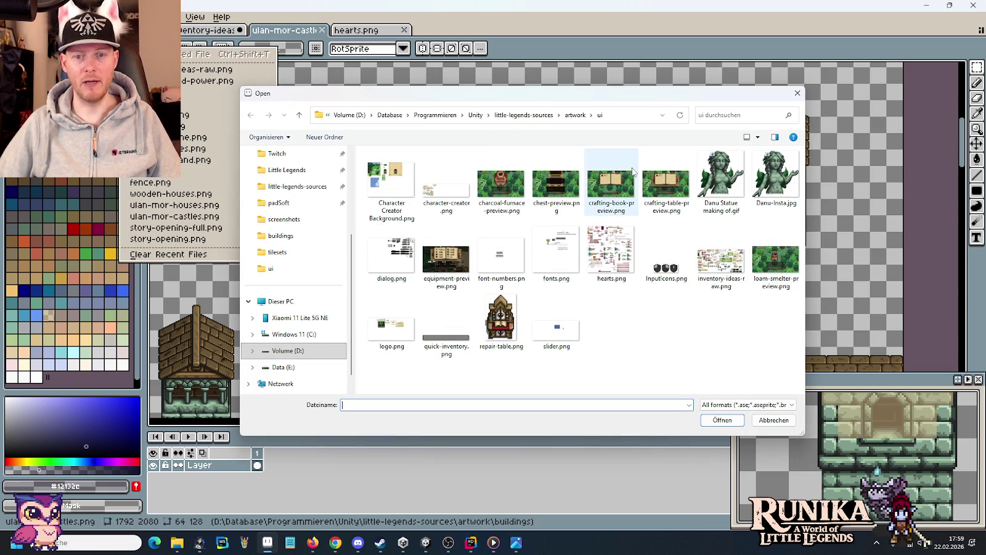
{"action": "left_click", "coordinate": [575, 114]}
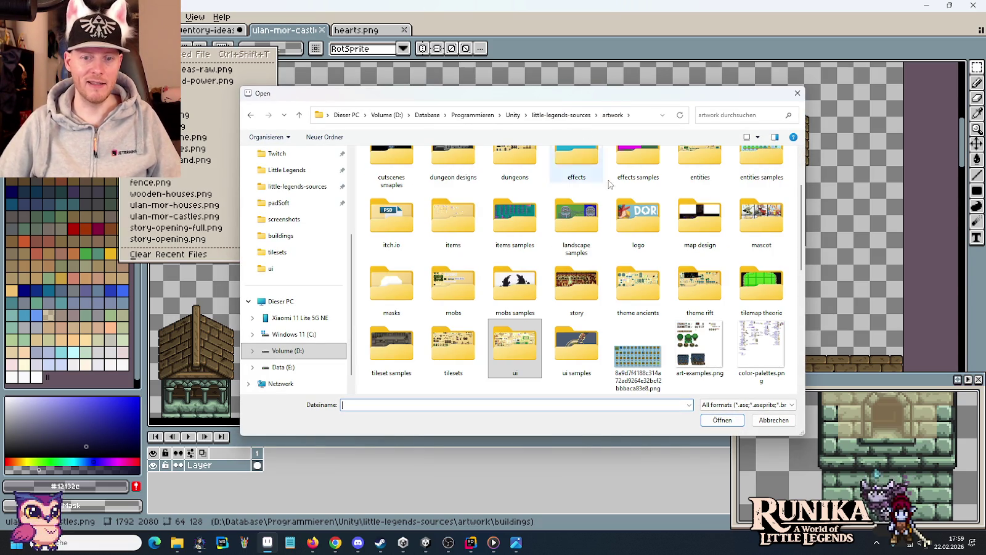
{"action": "double_click", "coordinate": [456, 344]}
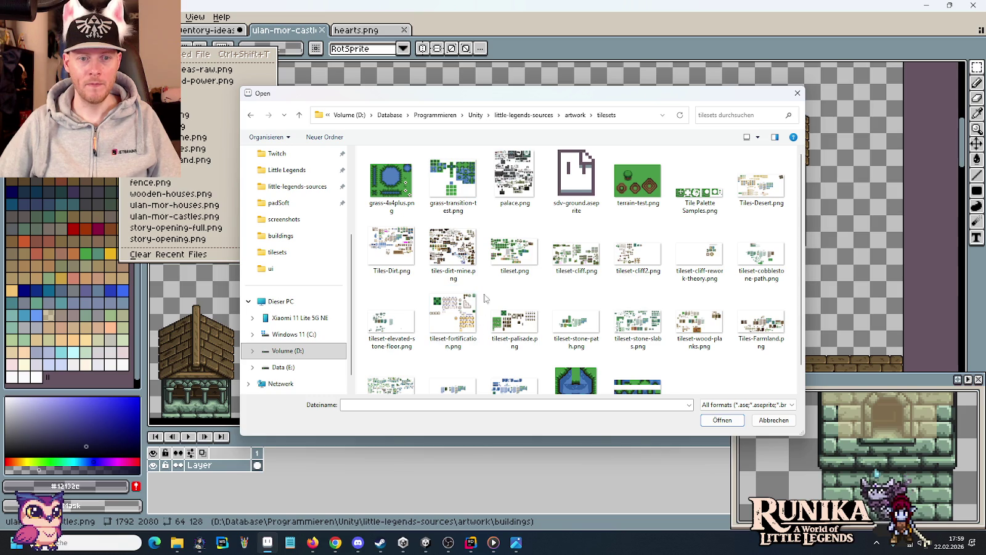
{"action": "double_click", "coordinate": [398, 250]}
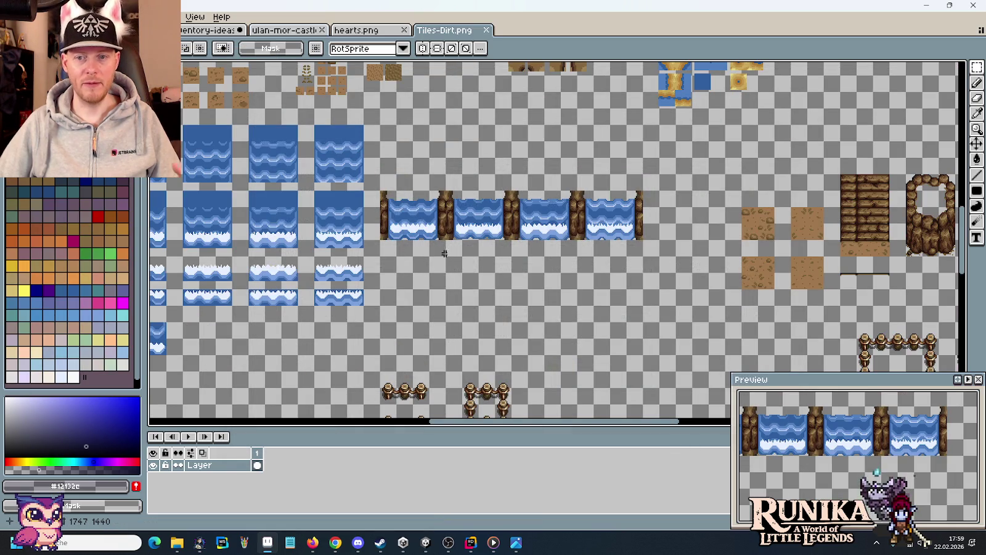
Select the fenced dirt plot tile in Tiles-Dirt.png.
{"action": "scroll", "coordinate": [398, 250], "scroll_direction": "down", "scroll_amount": 5}
{"action": "scroll", "coordinate": [558, 200], "scroll_direction": "right", "scroll_amount": 2}
{"action": "scroll", "coordinate": [655, 214], "scroll_direction": "right", "scroll_amount": 5}
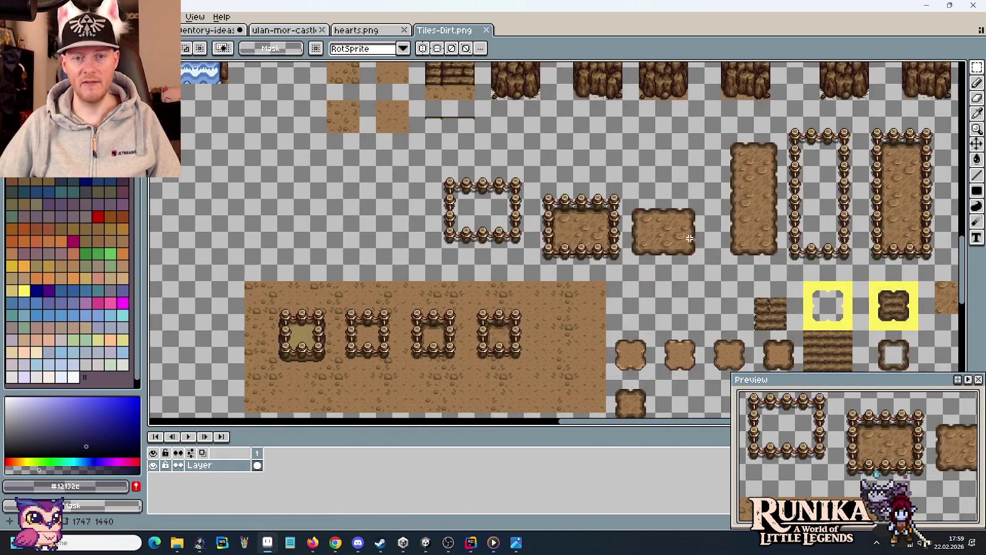
{"action": "scroll", "coordinate": [571, 249], "scroll_direction": "right", "scroll_amount": 2}
{"action": "left_click_drag", "start_coordinate": [516, 278], "coordinate": [428, 191]}
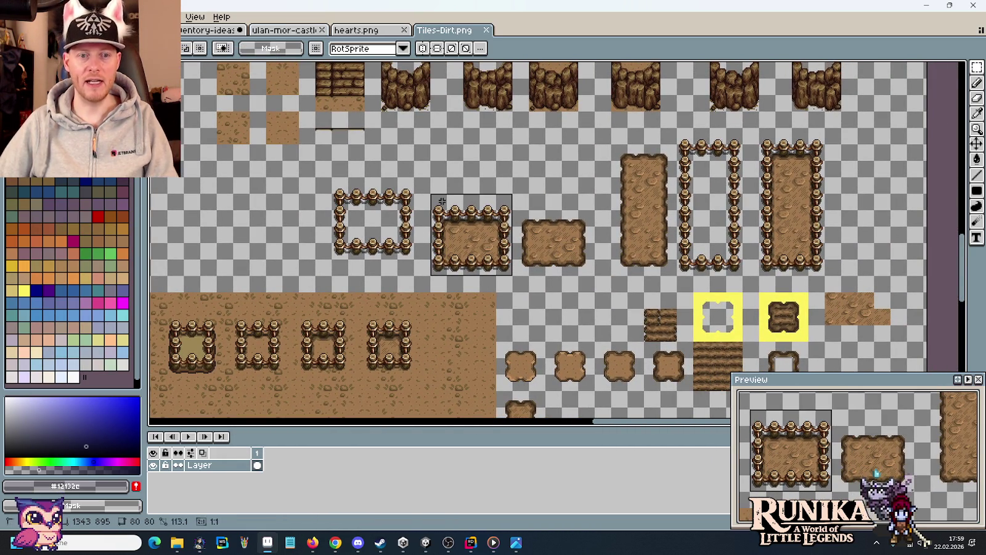
Paste the fenced dirt tile into inventory-ideas and fix it above the crafting book.
{"action": "left_click", "coordinate": [218, 31]}
{"action": "scroll", "coordinate": [558, 239], "scroll_direction": "up", "scroll_amount": 3}
{"action": "scroll", "coordinate": [558, 239], "scroll_direction": "right", "scroll_amount": 6}
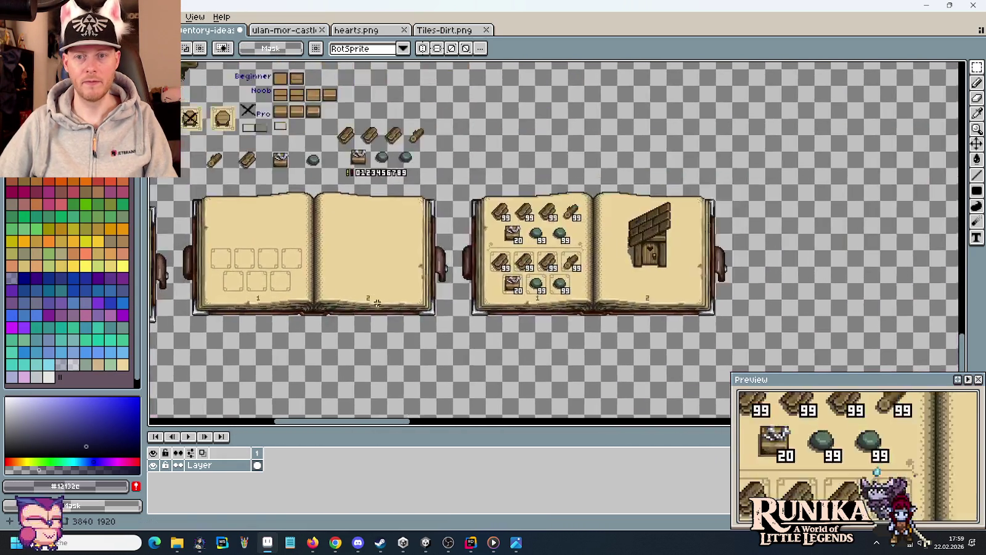
{"action": "key", "text": "ctrl+v"}
{"action": "left_click_drag", "start_coordinate": [560, 239], "coordinate": [531, 148]}
{"action": "key", "text": "Return"}
Save the inventory mockup and marquee an area below the stool on page 2.
{"action": "scroll", "coordinate": [504, 130], "scroll_direction": "down", "scroll_amount": 1}
{"action": "scroll", "coordinate": [524, 172], "scroll_direction": "up", "scroll_amount": 3}
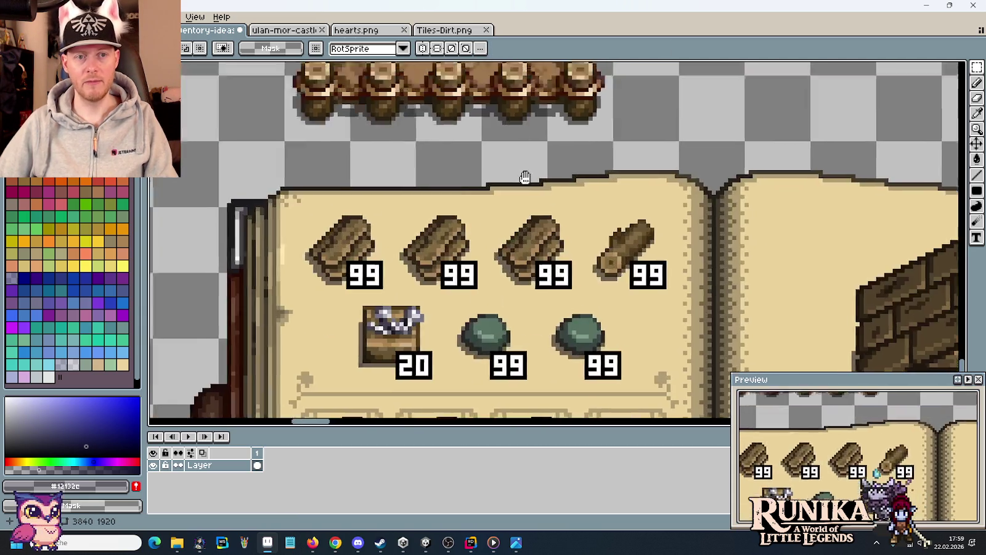
{"action": "scroll", "coordinate": [429, 159], "scroll_direction": "down", "scroll_amount": 1}
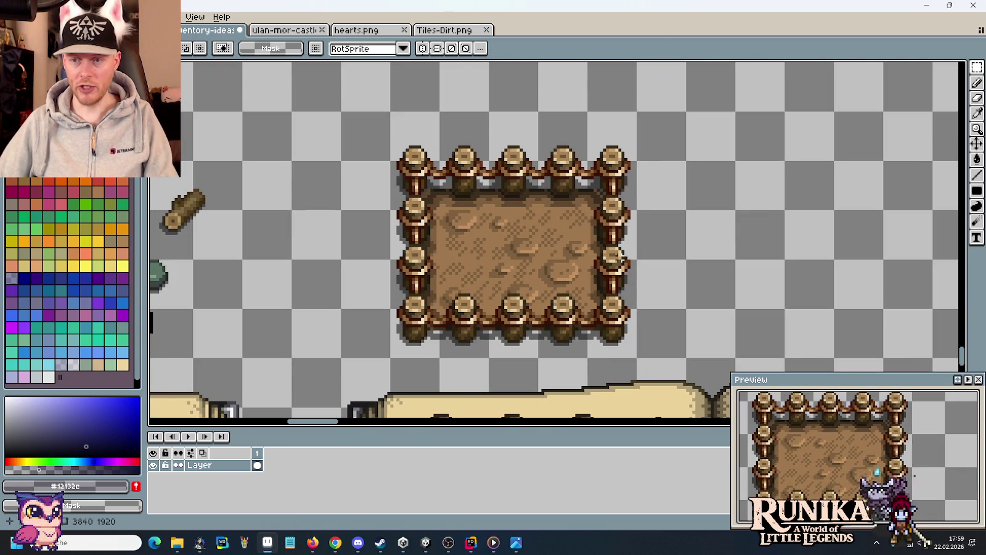
{"action": "key", "text": "ctrl+s"}
{"action": "scroll", "coordinate": [675, 236], "scroll_direction": "down", "scroll_amount": 1}
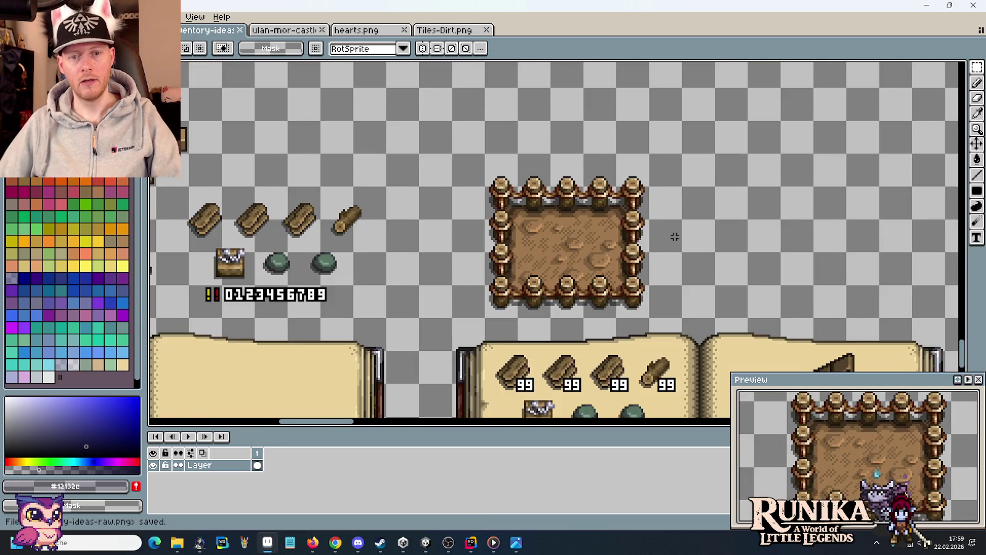
{"action": "scroll", "coordinate": [675, 236], "scroll_direction": "down", "scroll_amount": 1}
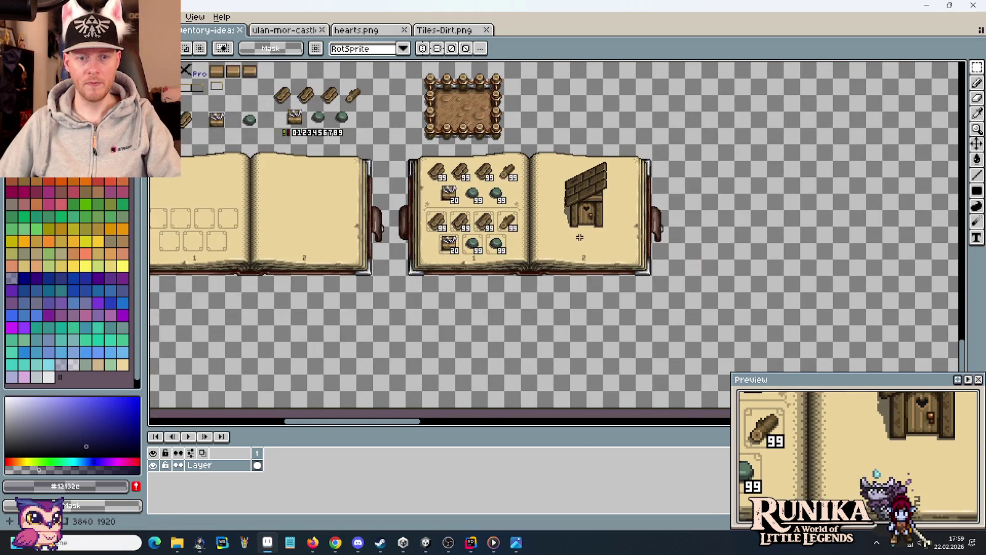
{"action": "scroll", "coordinate": [579, 237], "scroll_direction": "up", "scroll_amount": 1}
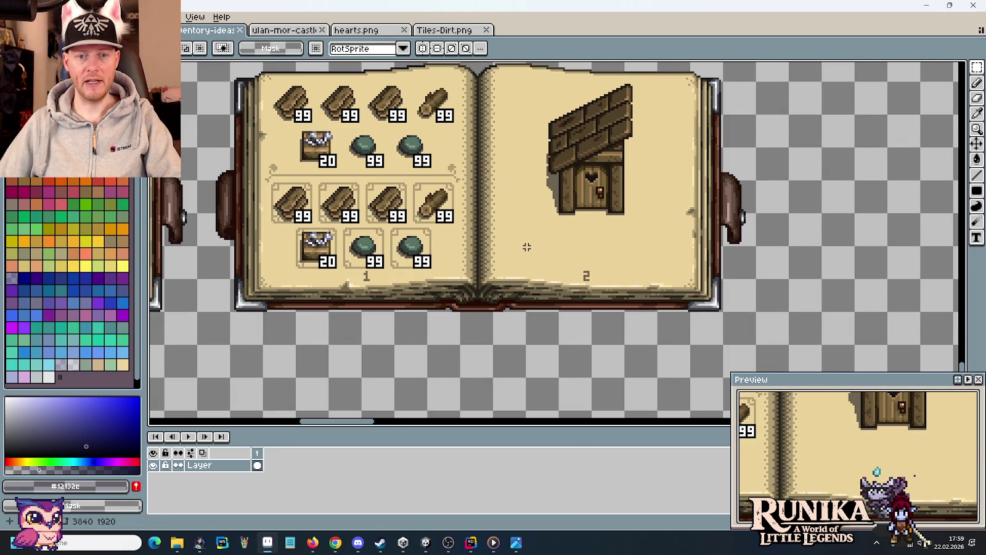
{"action": "left_click_drag", "start_coordinate": [501, 223], "coordinate": [702, 275]}
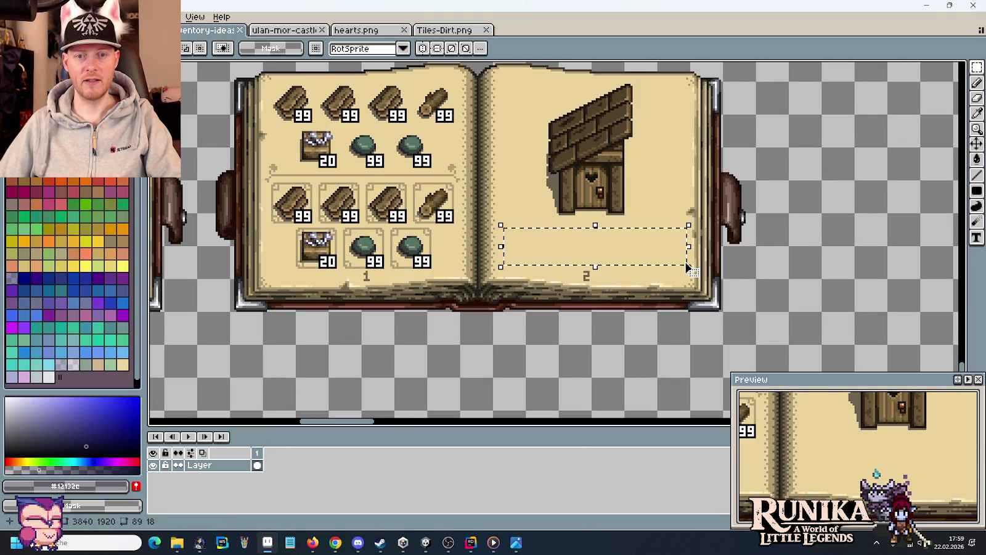
{"action": "left_click", "coordinate": [763, 257]}
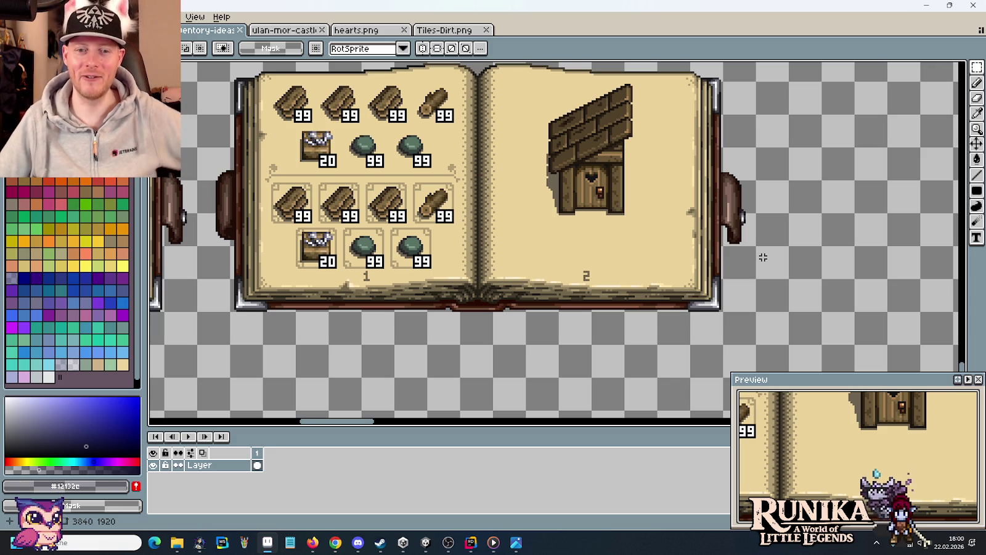
{"action": "scroll", "coordinate": [780, 317], "scroll_direction": "down", "scroll_amount": 2}
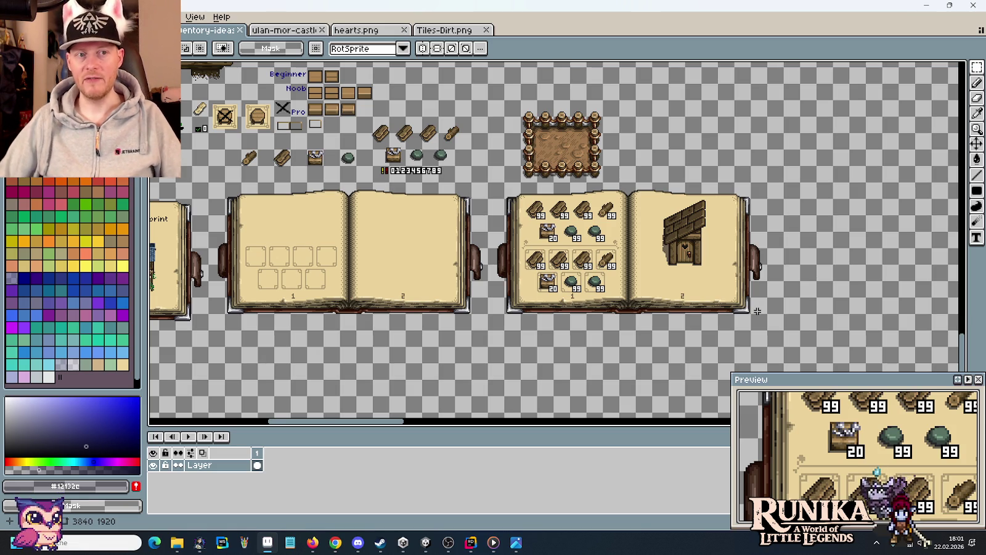
Show the material colour-ramp sheet with Erde, Ton, Dört, Dört 3 and Mycelium.
{"action": "left_click", "coordinate": [284, 31]}
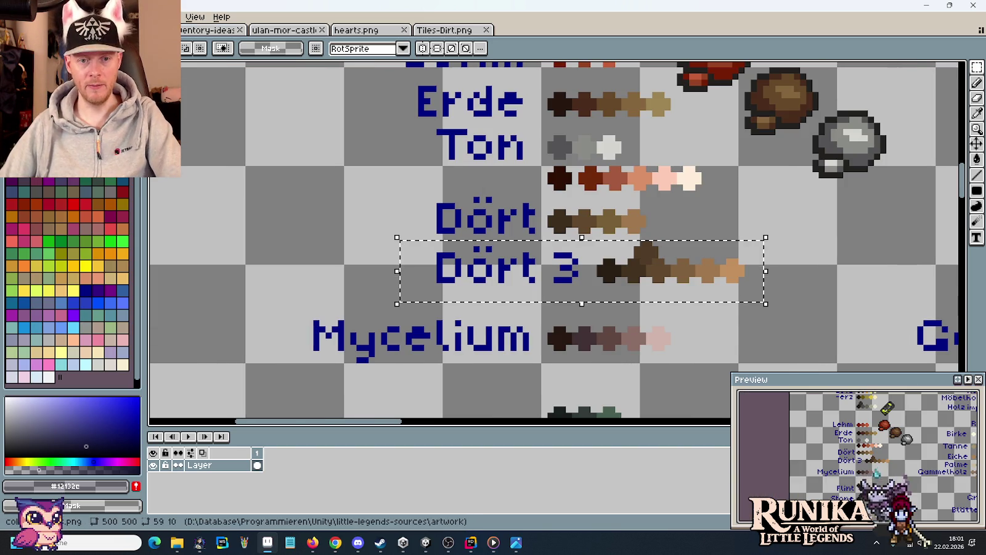
Scroll through the ulan-mor-castle tower tiles, then close the castles sheet.
{"action": "left_click", "coordinate": [284, 31]}
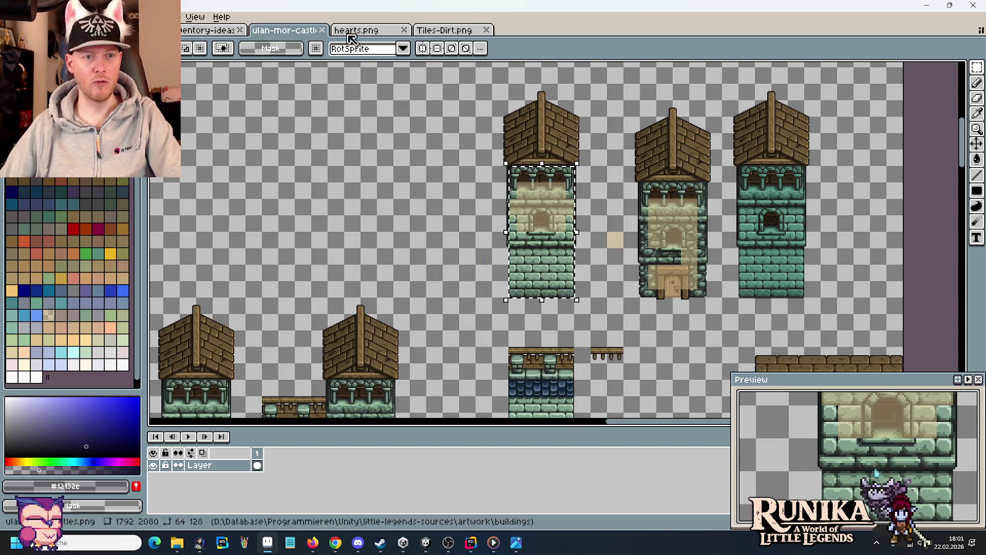
{"action": "scroll", "coordinate": [402, 209], "scroll_direction": "down", "scroll_amount": 2}
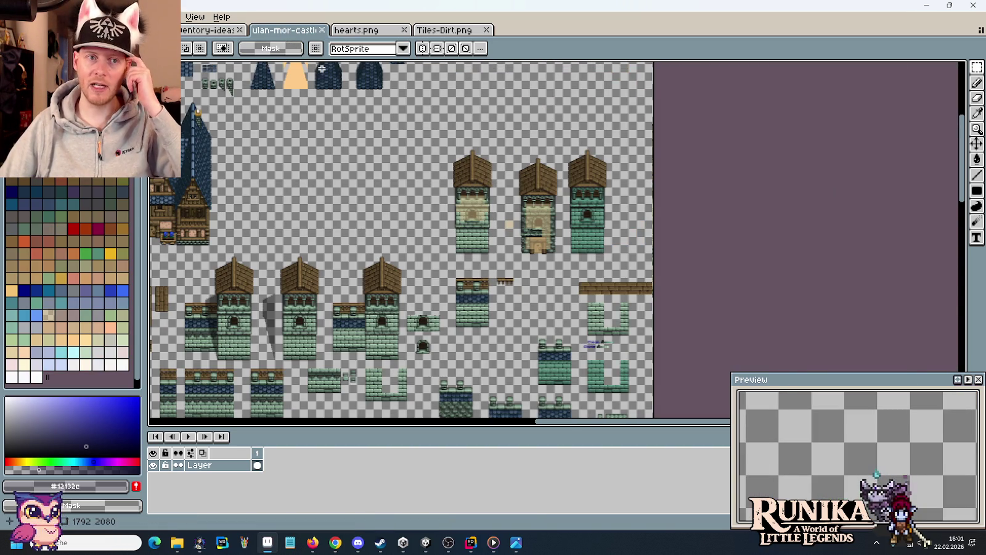
{"action": "scroll", "coordinate": [196, 95], "scroll_direction": "down", "scroll_amount": 2}
{"action": "scroll", "coordinate": [308, 123], "scroll_direction": "down", "scroll_amount": 1}
{"action": "scroll", "coordinate": [370, 136], "scroll_direction": "down", "scroll_amount": 2}
{"action": "scroll", "coordinate": [426, 146], "scroll_direction": "down", "scroll_amount": 2}
{"action": "scroll", "coordinate": [425, 146], "scroll_direction": "down", "scroll_amount": 1}
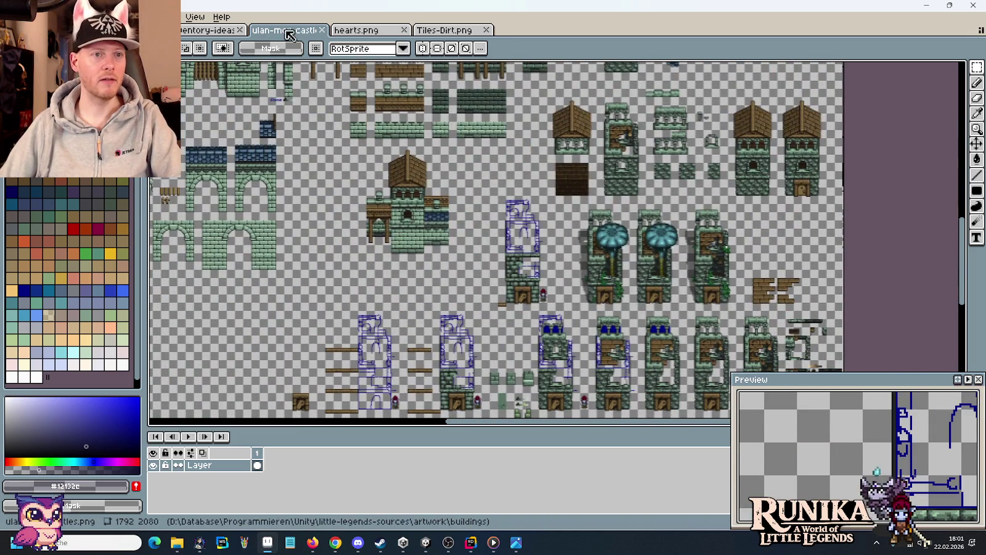
{"action": "left_click", "coordinate": [321, 29]}
Reopen ulan-mor-houses.png from the recent files list.
{"action": "left_click", "coordinate": [14, 17]}
{"action": "mouse_move", "coordinate": [200, 81]}
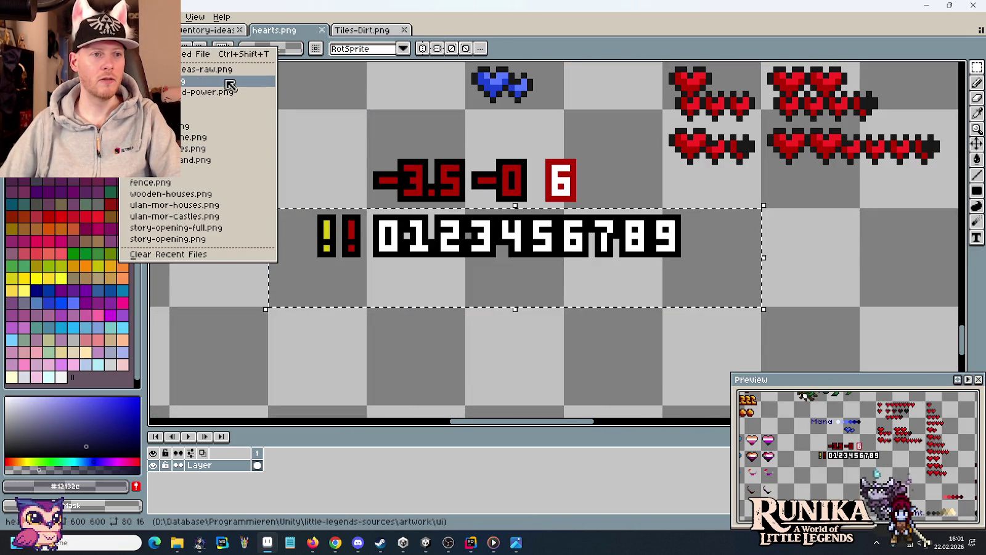
{"action": "left_click", "coordinate": [241, 211]}
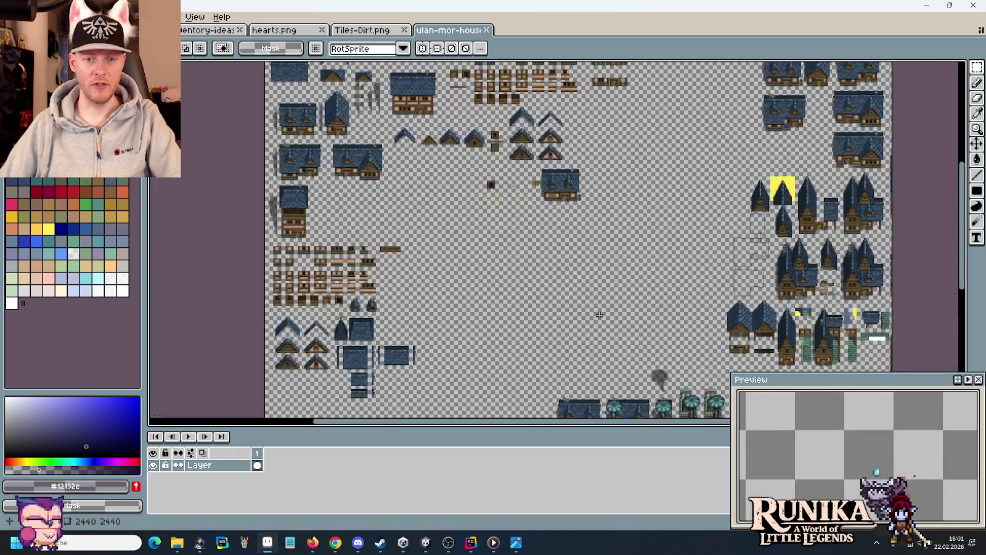
{"action": "scroll", "coordinate": [486, 180], "scroll_direction": "up", "scroll_amount": 1}
{"action": "scroll", "coordinate": [487, 180], "scroll_direction": "up", "scroll_amount": 1}
{"action": "scroll", "coordinate": [486, 180], "scroll_direction": "up", "scroll_amount": 1}
{"action": "scroll", "coordinate": [512, 180], "scroll_direction": "up", "scroll_amount": 1}
{"action": "scroll", "coordinate": [542, 182], "scroll_direction": "up", "scroll_amount": 1}
{"action": "scroll", "coordinate": [567, 184], "scroll_direction": "down", "scroll_amount": 2}
Marquee the right house and its tower in turn, then clear the selections.
{"action": "left_click_drag", "start_coordinate": [484, 111], "coordinate": [644, 363]}
{"action": "left_click_drag", "start_coordinate": [381, 79], "coordinate": [516, 373]}
{"action": "key", "text": "ctrl+d"}
{"action": "mouse_move", "coordinate": [493, 327]}
{"action": "left_mouse_down"}
{"action": "mouse_move", "coordinate": [583, 363]}
{"action": "mouse_move", "coordinate": [595, 380]}
{"action": "mouse_move", "coordinate": [407, 185]}
{"action": "mouse_move", "coordinate": [400, 160]}
{"action": "left_mouse_up"}
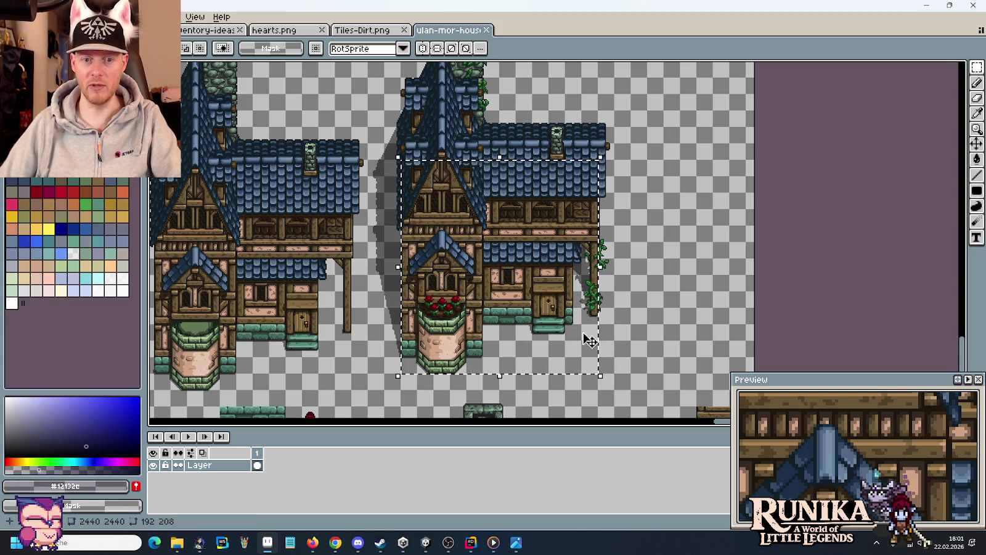
{"action": "left_click", "coordinate": [648, 337]}
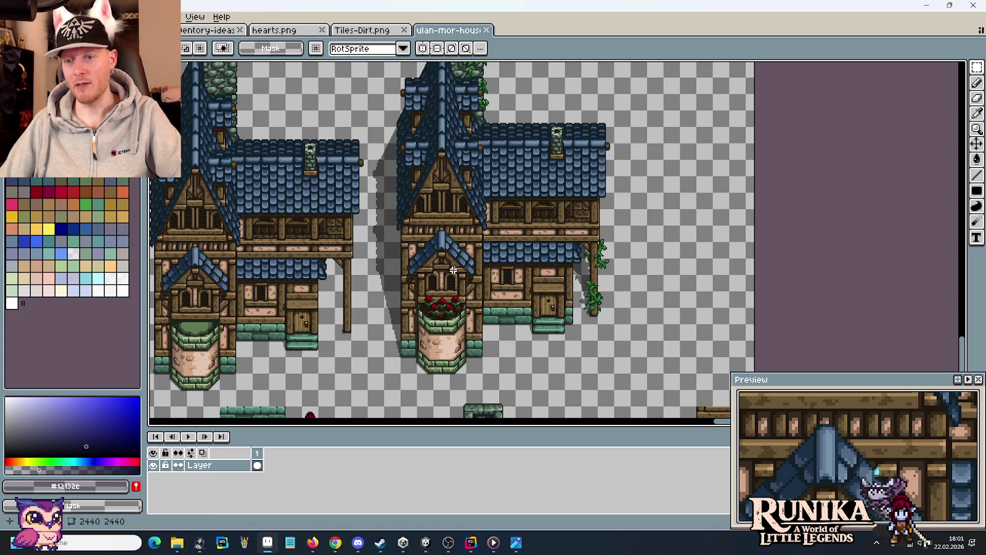
{"action": "left_click", "coordinate": [453, 270]}
{"action": "left_click", "coordinate": [612, 330]}
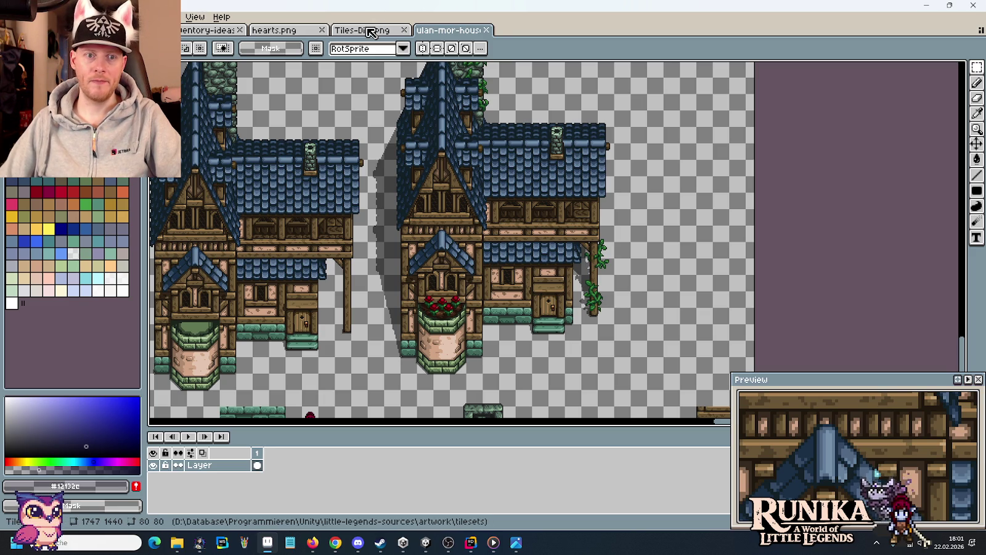
Cycle through the Tiles-Dirt, hearts and inventory-ideas tabs.
{"action": "left_click", "coordinate": [369, 31]}
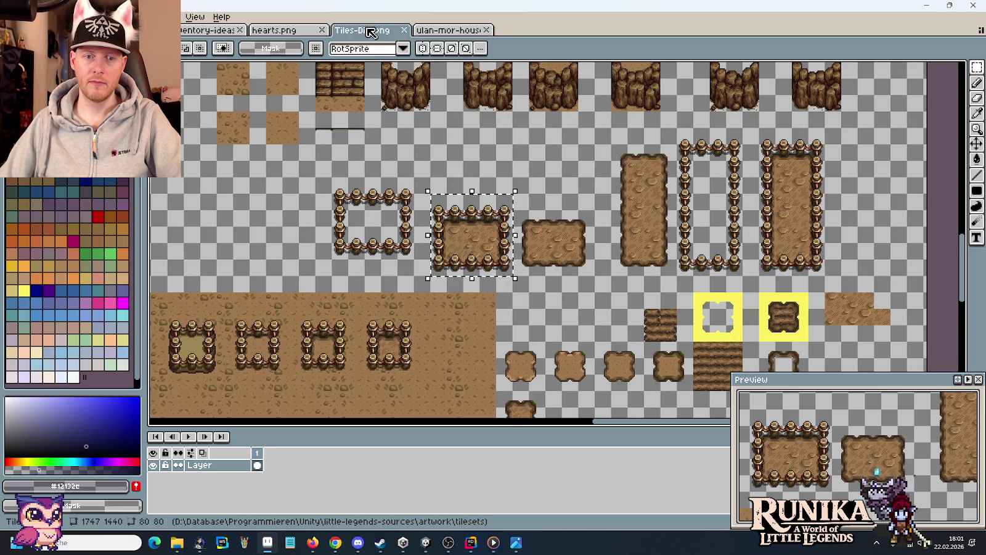
{"action": "left_click", "coordinate": [260, 31]}
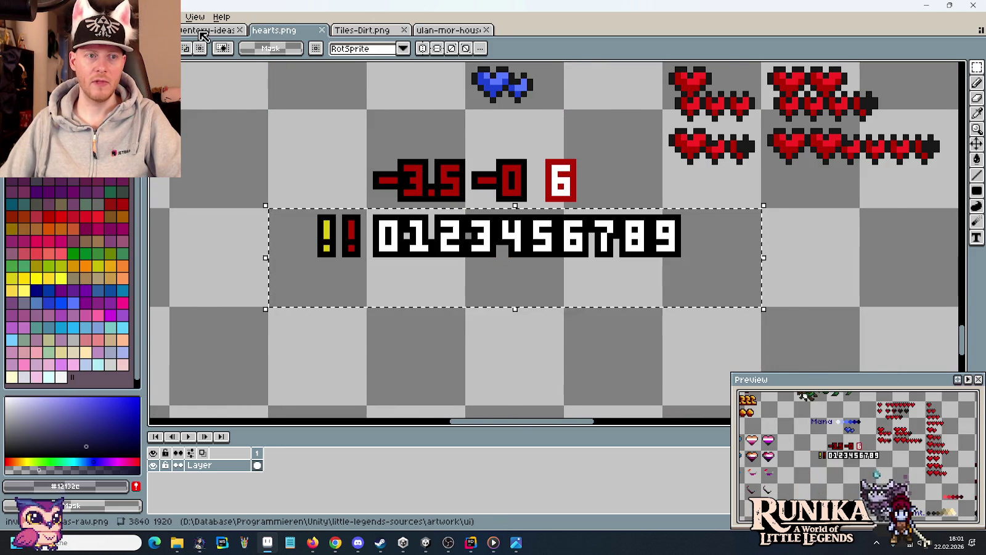
{"action": "left_click", "coordinate": [210, 31]}
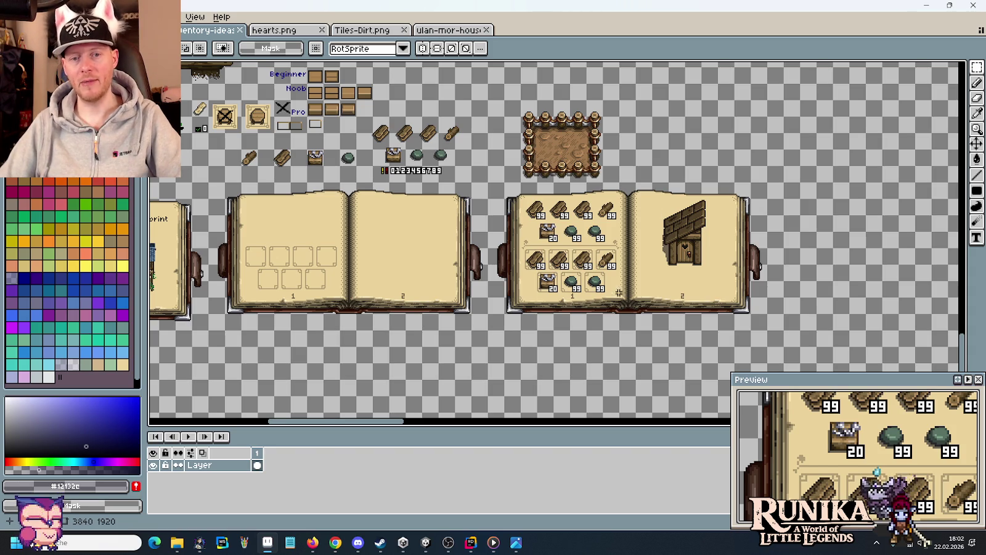
{"action": "scroll", "coordinate": [610, 289], "scroll_direction": "up", "scroll_amount": 2}
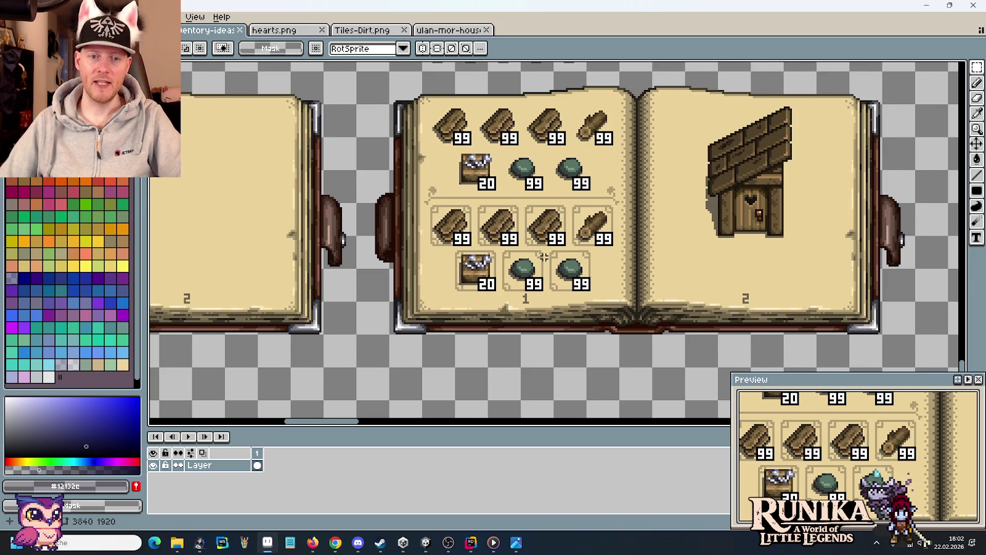
{"action": "scroll", "coordinate": [545, 257], "scroll_direction": "down", "scroll_amount": 2}
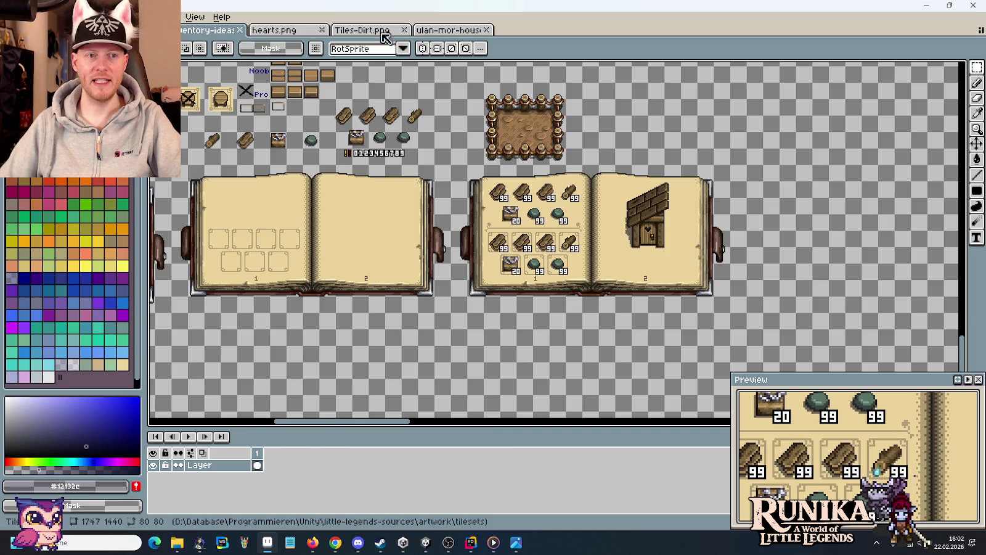
Switch to ulan-mor-houses.png and centre the view on the two blue-roofed houses.
{"action": "key", "text": "ctrl+shift+Tab"}
{"action": "left_click_drag", "start_coordinate": [638, 330], "coordinate": [377, 90]}
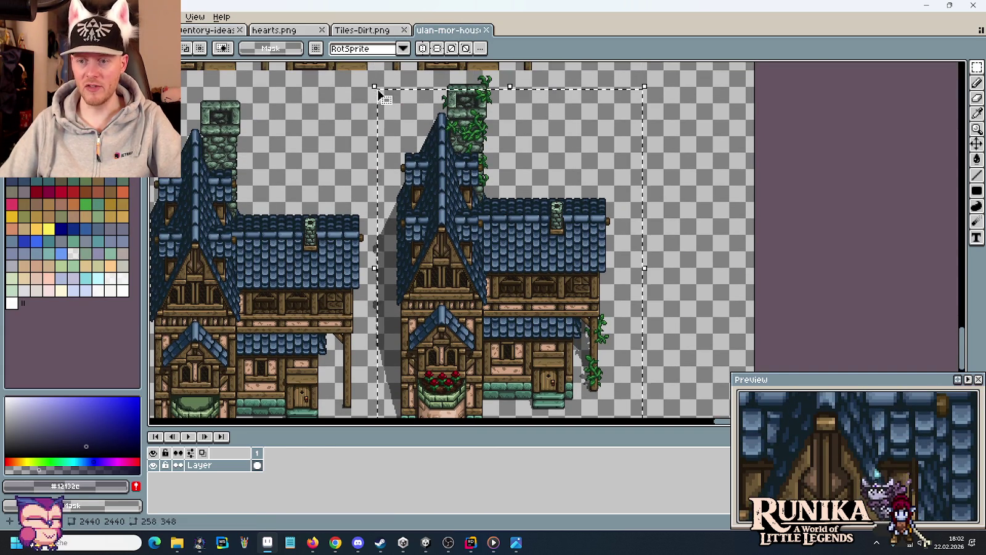
{"action": "mouse_move", "coordinate": [435, 305]}
{"action": "left_mouse_down"}
{"action": "mouse_move", "coordinate": [425, 185]}
{"action": "mouse_move", "coordinate": [445, 265]}
{"action": "left_mouse_up"}
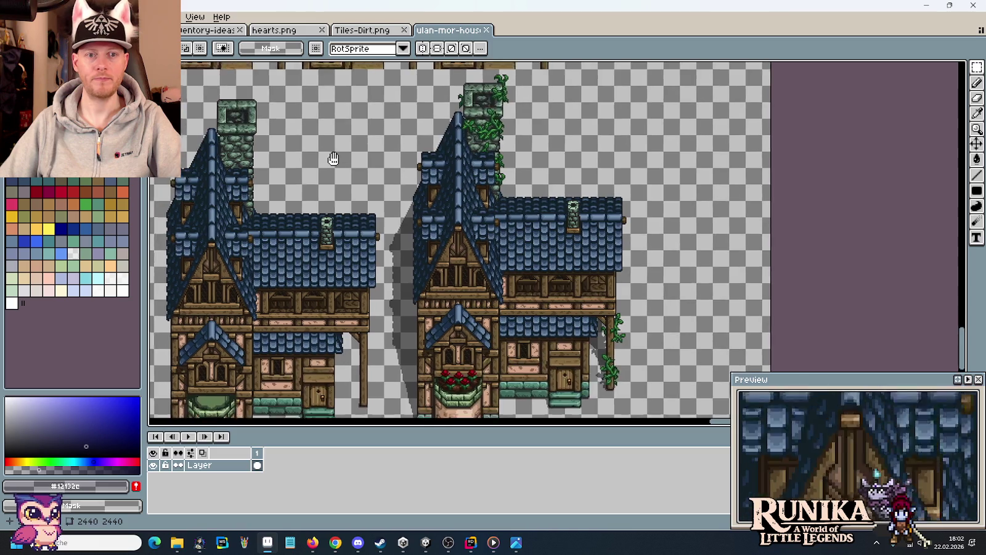
{"action": "left_click_drag", "start_coordinate": [317, 112], "coordinate": [328, 96]}
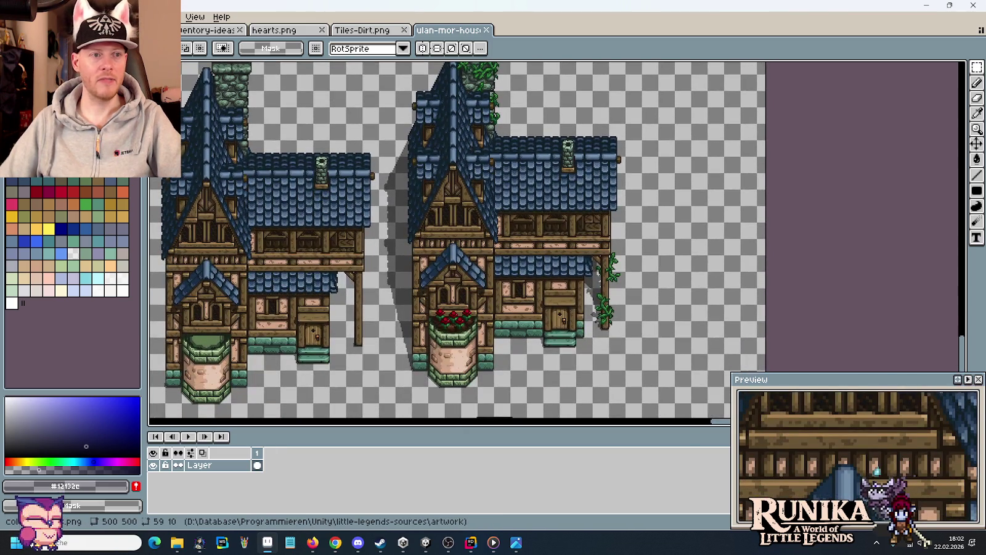
{"action": "left_click", "coordinate": [93, 50]}
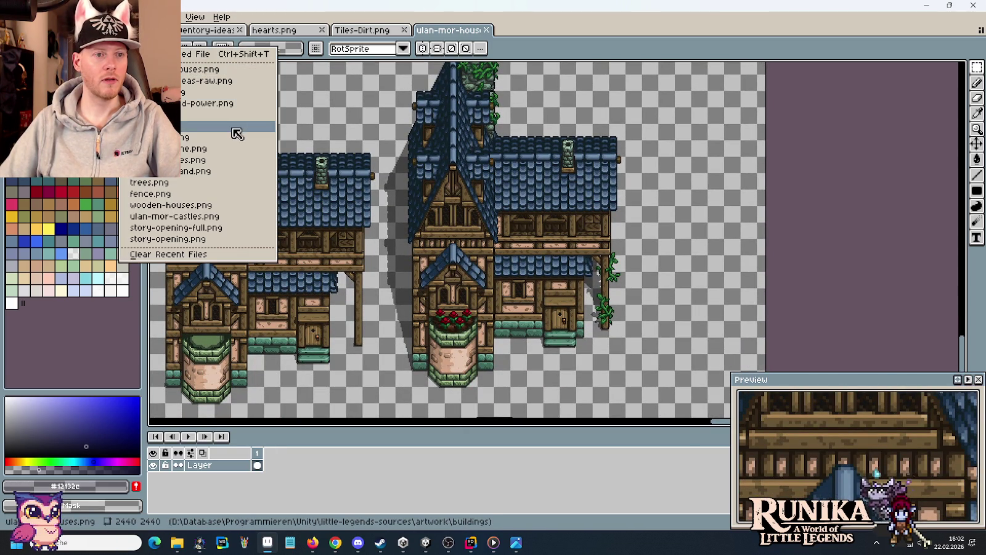
Reopen ulan-mor-castles.png, scroll to the towers, and select then deselect the left tower.
{"action": "left_click", "coordinate": [236, 217]}
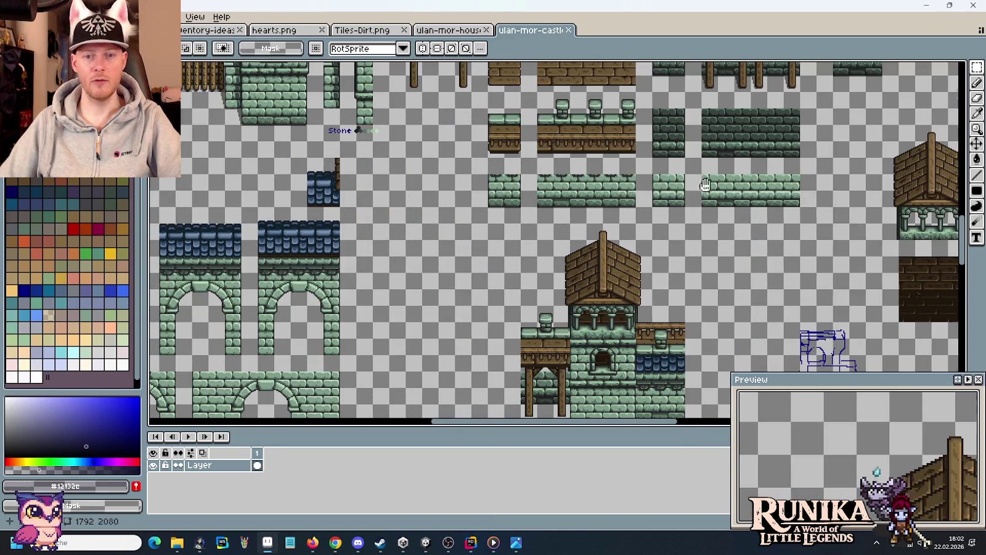
{"action": "scroll", "coordinate": [555, 240], "scroll_direction": "right", "scroll_amount": 5}
{"action": "scroll", "coordinate": [555, 240], "scroll_direction": "up", "scroll_amount": 5}
{"action": "scroll", "coordinate": [554, 240], "scroll_direction": "up", "scroll_amount": 3}
{"action": "scroll", "coordinate": [572, 203], "scroll_direction": "left", "scroll_amount": 3}
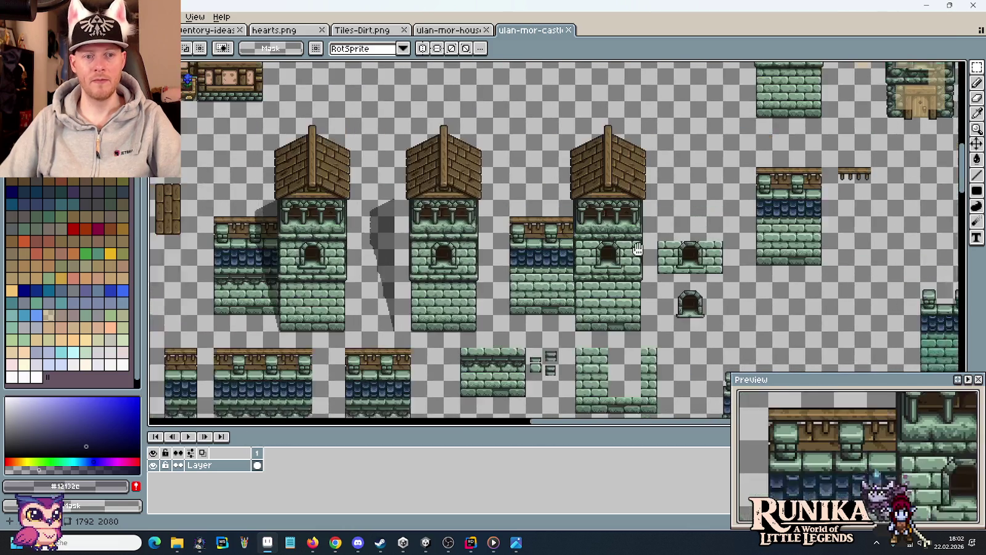
{"action": "scroll", "coordinate": [572, 202], "scroll_direction": "up", "scroll_amount": 5}
{"action": "scroll", "coordinate": [572, 203], "scroll_direction": "right", "scroll_amount": 1}
{"action": "scroll", "coordinate": [572, 202], "scroll_direction": "right", "scroll_amount": 2}
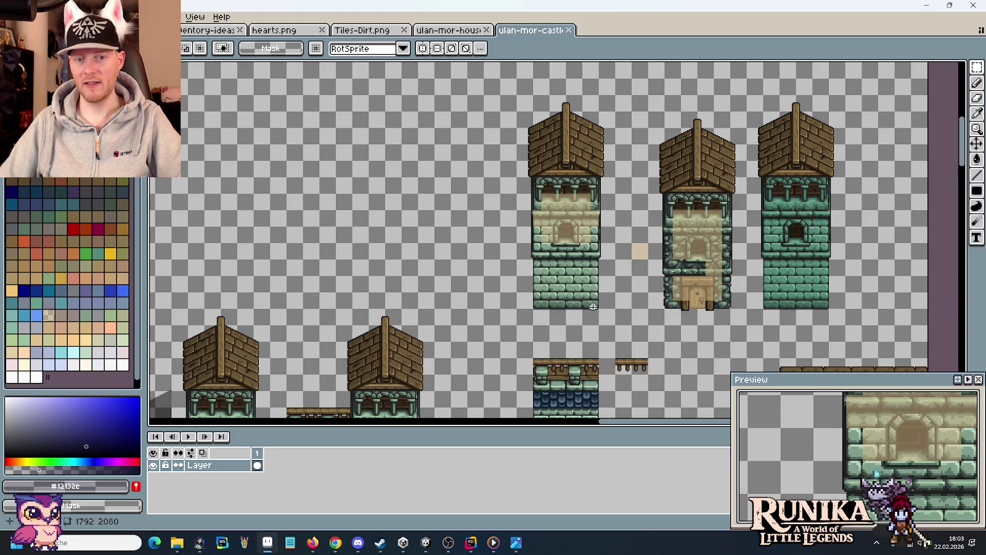
{"action": "left_click_drag", "start_coordinate": [604, 316], "coordinate": [535, 111]}
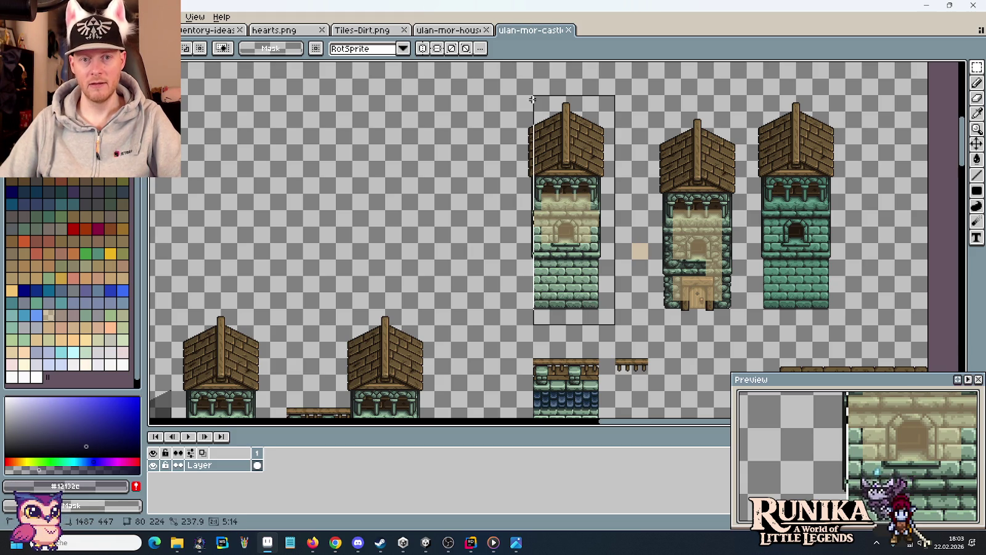
{"action": "left_click", "coordinate": [642, 210]}
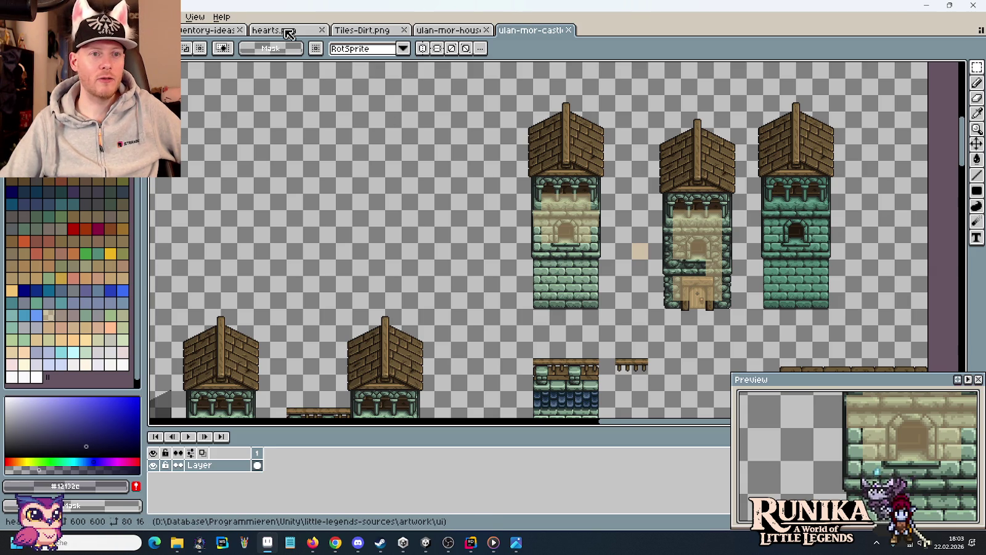
Return to ulan-mor-houses, select then deselect the flower box, and pan up to the rooftops.
{"action": "left_click", "coordinate": [448, 29]}
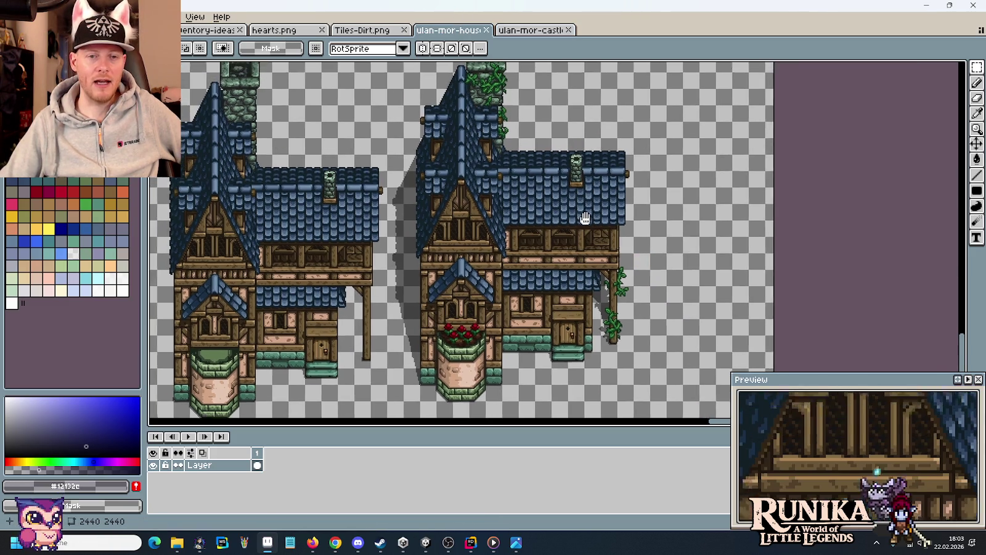
{"action": "left_click_drag", "start_coordinate": [585, 217], "coordinate": [595, 167]}
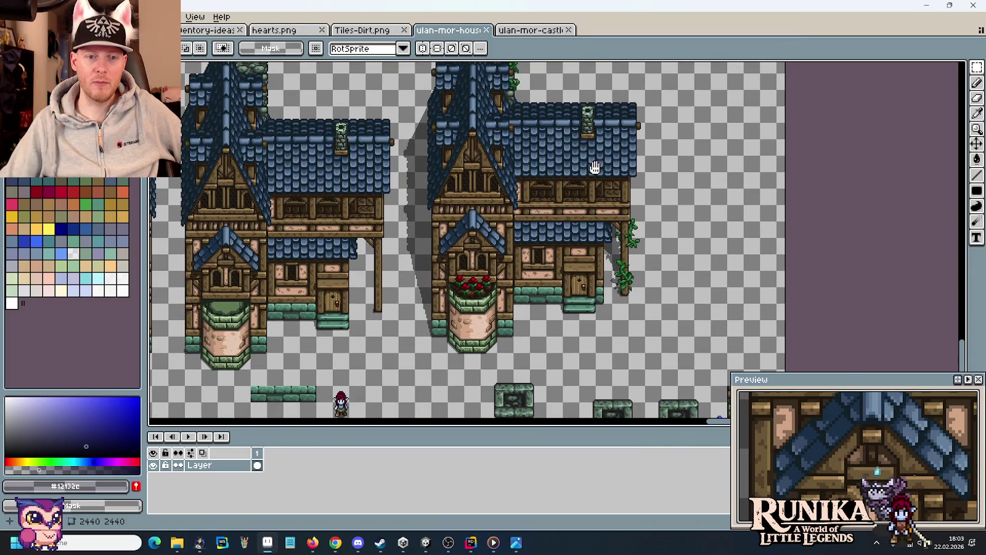
{"action": "left_click_drag", "start_coordinate": [444, 262], "coordinate": [500, 309]}
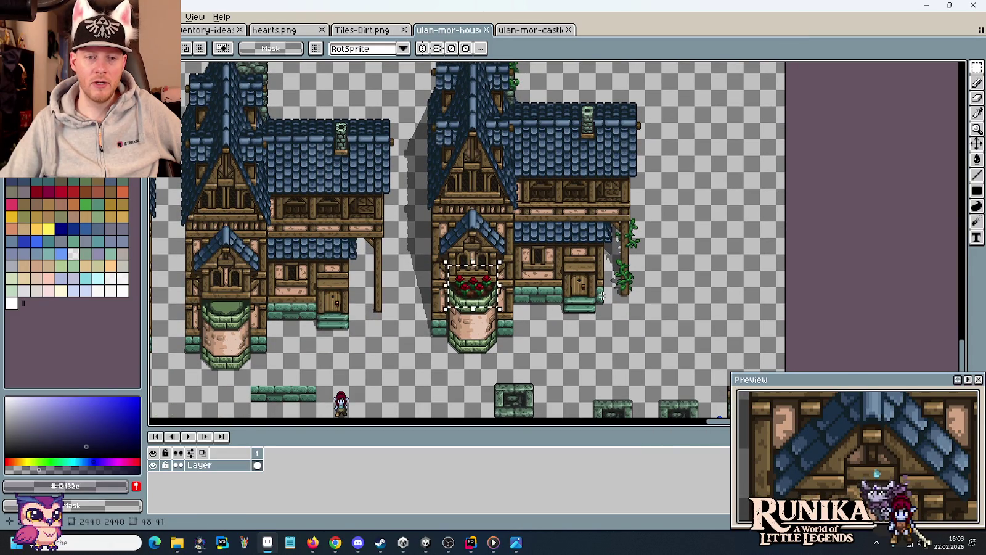
{"action": "left_click", "coordinate": [574, 295]}
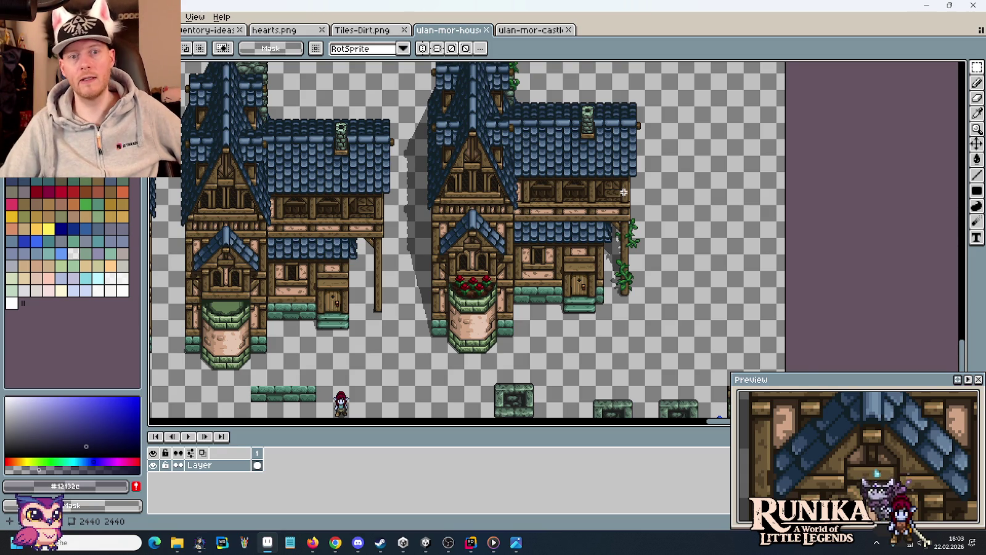
{"action": "mouse_move", "coordinate": [597, 159]}
{"action": "left_mouse_down"}
{"action": "mouse_move", "coordinate": [612, 263]}
{"action": "mouse_move", "coordinate": [534, 178]}
{"action": "left_mouse_up"}
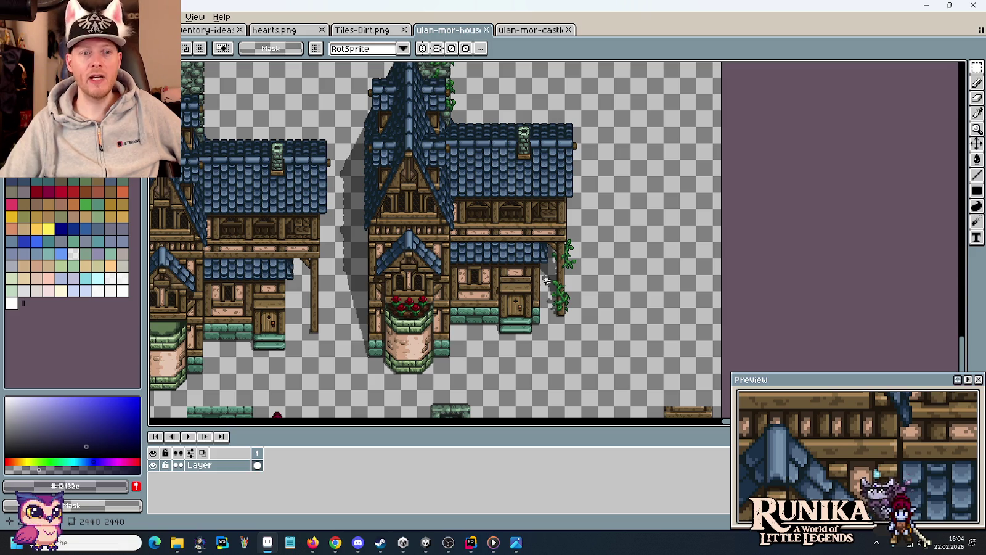
{"action": "scroll", "coordinate": [546, 280], "scroll_direction": "down", "scroll_amount": 3}
{"action": "scroll", "coordinate": [646, 245], "scroll_direction": "up", "scroll_amount": 3}
{"action": "left_click_drag", "start_coordinate": [647, 246], "coordinate": [412, 279]}
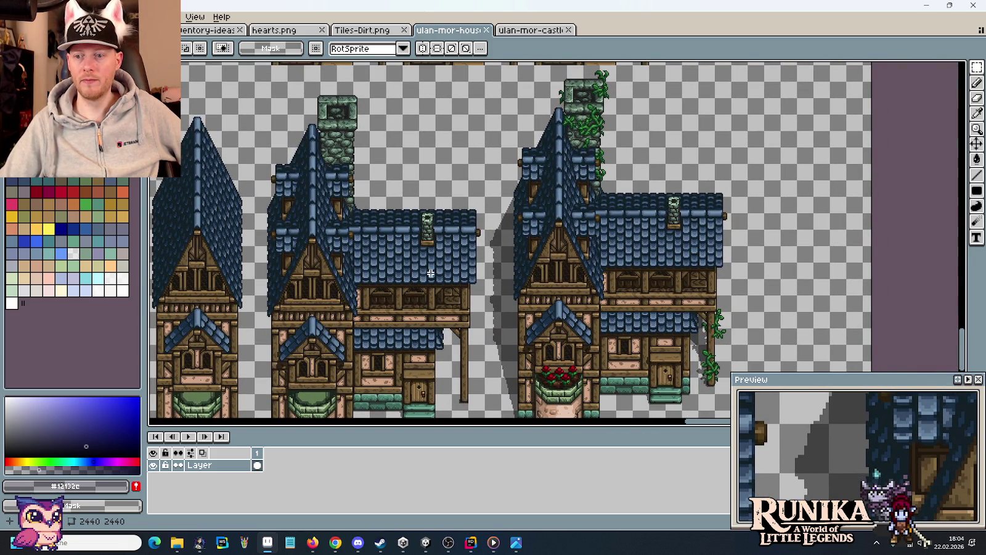
{"action": "left_click_drag", "start_coordinate": [332, 297], "coordinate": [426, 271]}
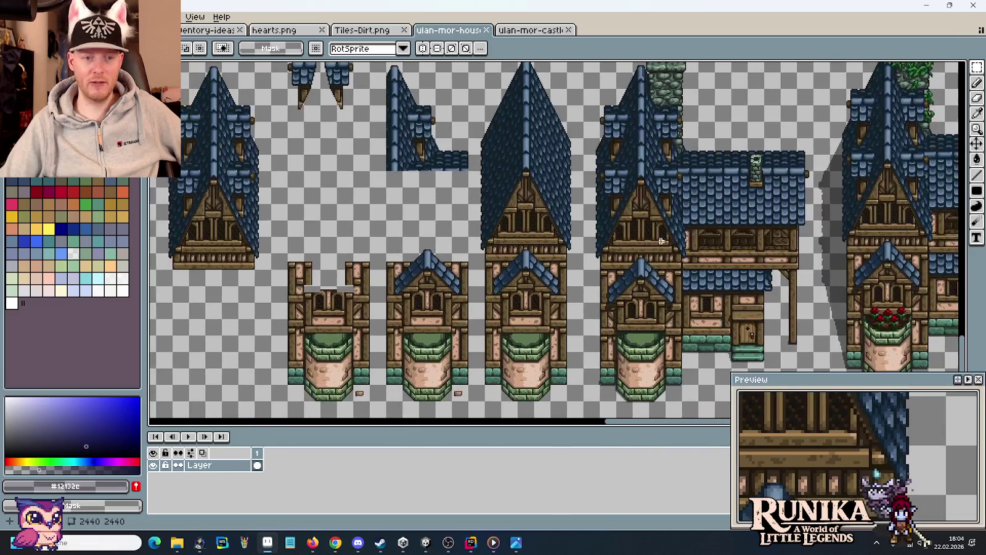
{"action": "scroll", "coordinate": [427, 271], "scroll_direction": "down", "scroll_amount": 1}
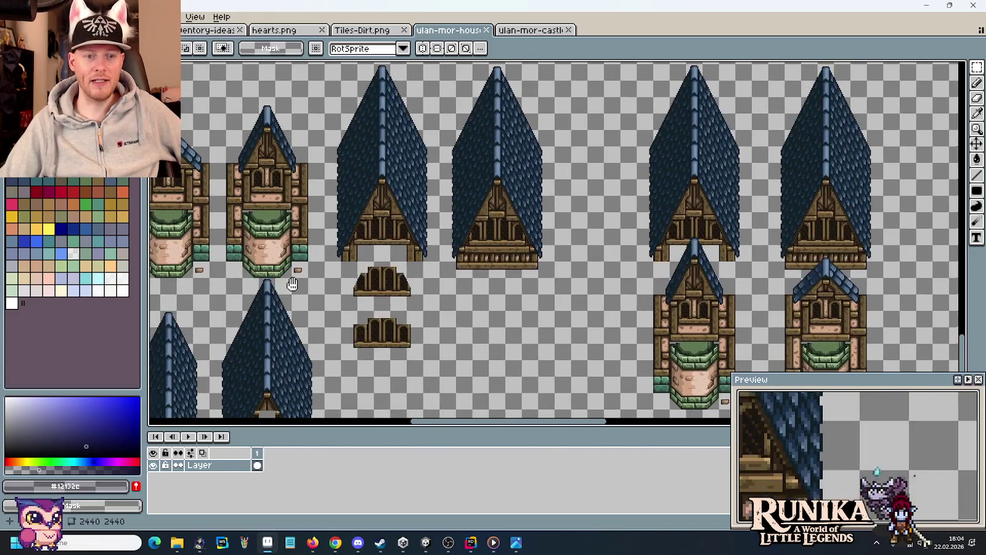
{"action": "scroll", "coordinate": [296, 278], "scroll_direction": "down", "scroll_amount": 2}
{"action": "scroll", "coordinate": [296, 246], "scroll_direction": "down", "scroll_amount": 2}
{"action": "scroll", "coordinate": [298, 198], "scroll_direction": "left", "scroll_amount": 3}
{"action": "scroll", "coordinate": [481, 261], "scroll_direction": "up", "scroll_amount": 1}
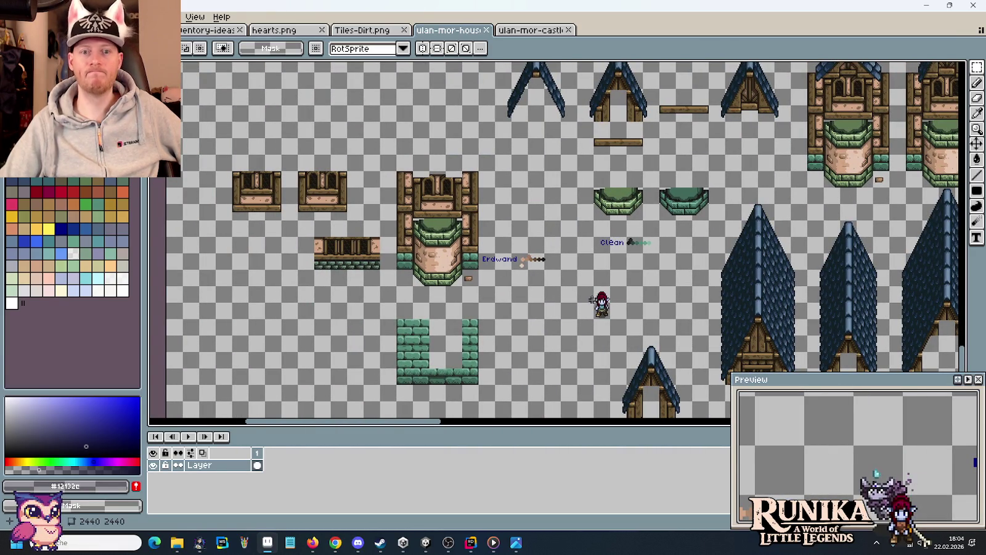
{"action": "scroll", "coordinate": [591, 300], "scroll_direction": "up", "scroll_amount": 1}
{"action": "scroll", "coordinate": [660, 262], "scroll_direction": "up", "scroll_amount": 2}
{"action": "left_click_drag", "start_coordinate": [746, 255], "coordinate": [615, 237]}
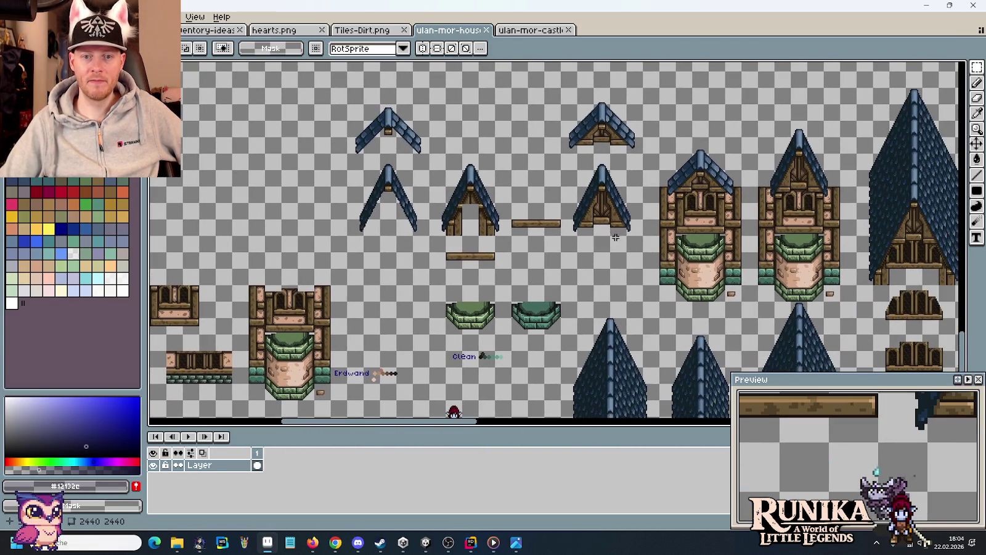
{"action": "left_click_drag", "start_coordinate": [573, 162], "coordinate": [646, 228]}
{"action": "left_click_drag", "start_coordinate": [691, 159], "coordinate": [796, 154]}
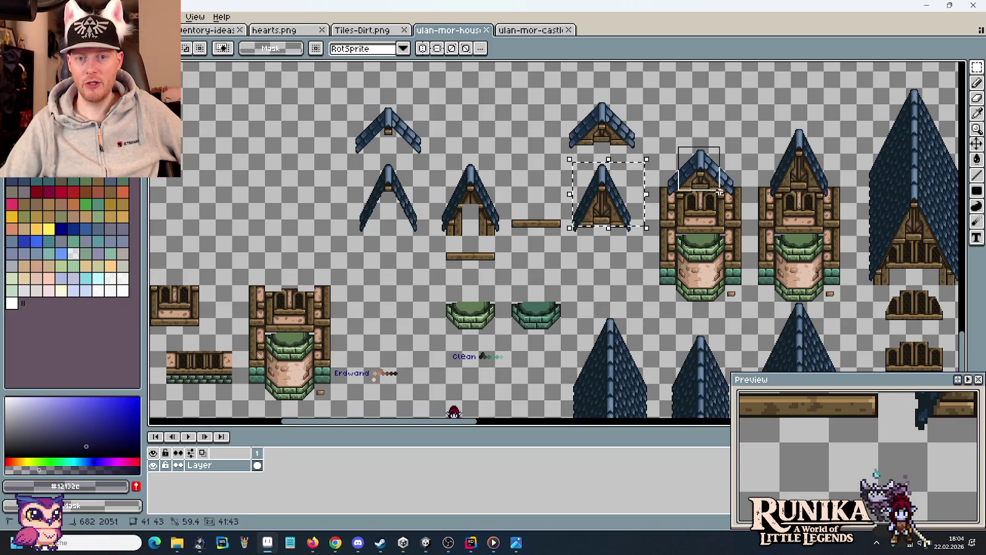
{"action": "key", "text": "Escape"}
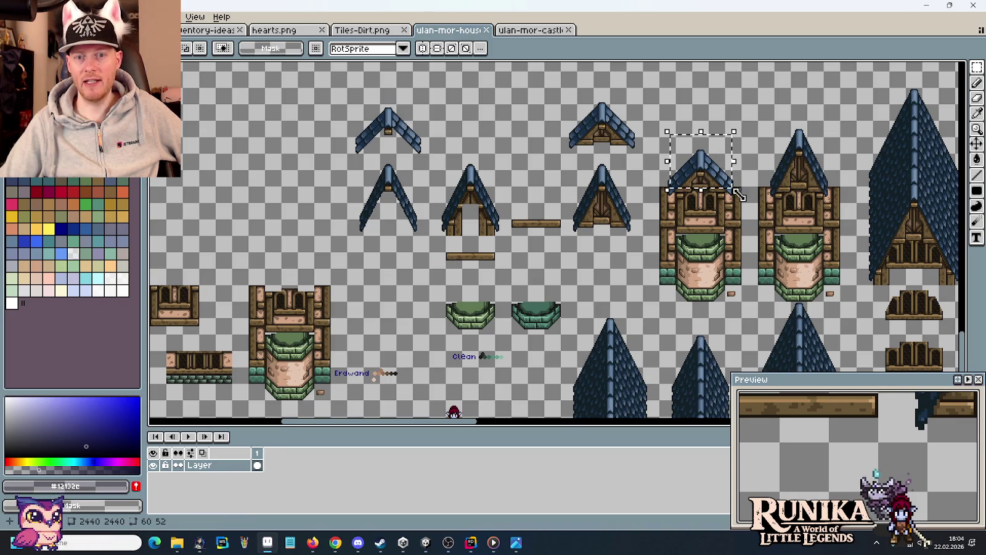
{"action": "left_click_drag", "start_coordinate": [740, 195], "coordinate": [321, 178]}
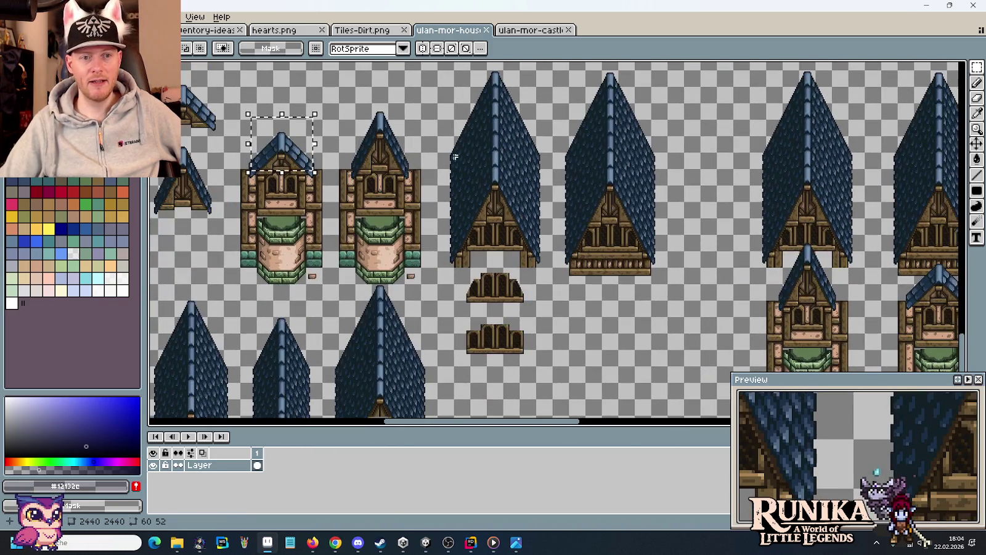
{"action": "left_click_drag", "start_coordinate": [413, 97], "coordinate": [334, 196]}
{"action": "left_click_drag", "start_coordinate": [804, 225], "coordinate": [641, 254]}
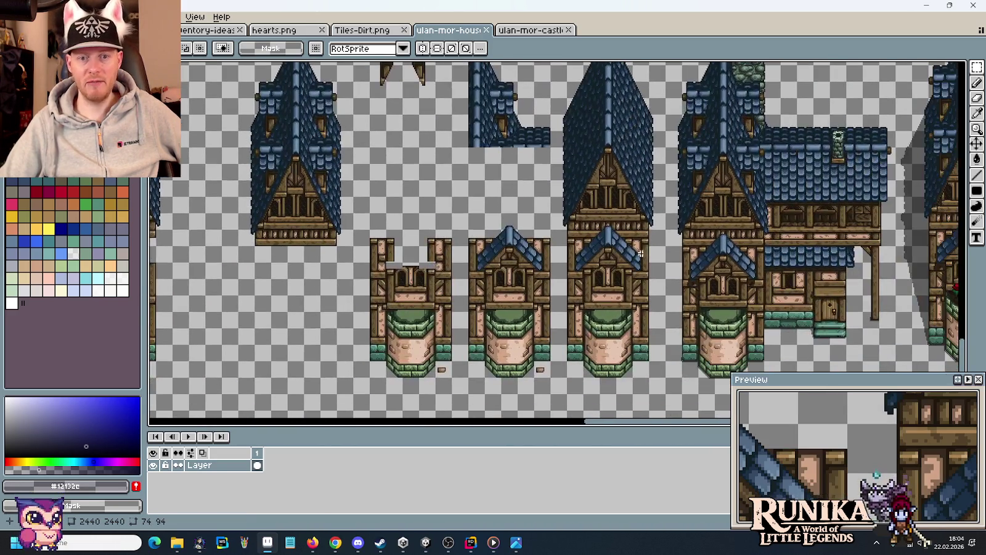
{"action": "mouse_move", "coordinate": [634, 210]}
{"action": "left_mouse_down"}
{"action": "mouse_move", "coordinate": [661, 257]}
{"action": "mouse_move", "coordinate": [320, 231]}
{"action": "left_mouse_up"}
{"action": "left_click_drag", "start_coordinate": [858, 215], "coordinate": [709, 208]}
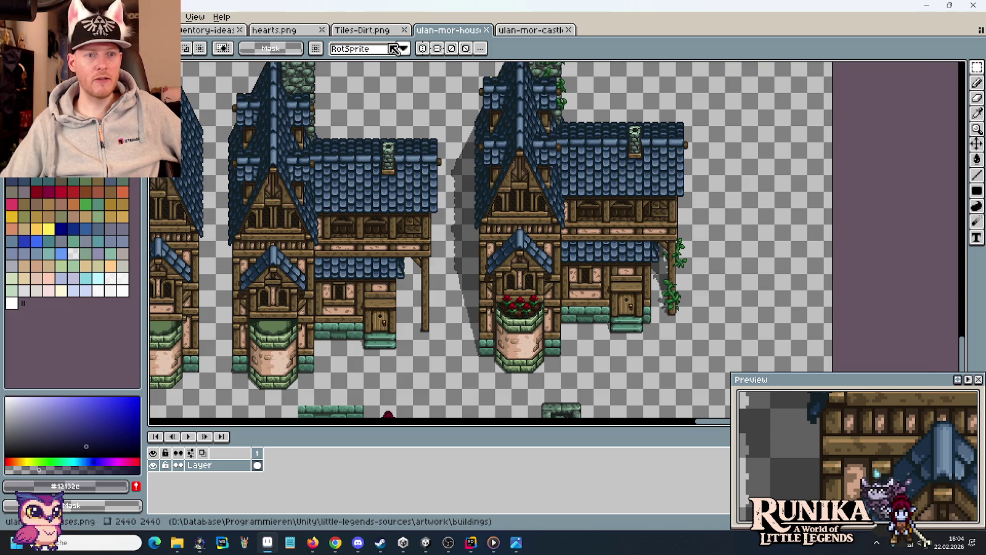
Flip through the dirt tiles, house and castle tower sheets, settling on the castle towers.
{"action": "left_click", "coordinate": [356, 31]}
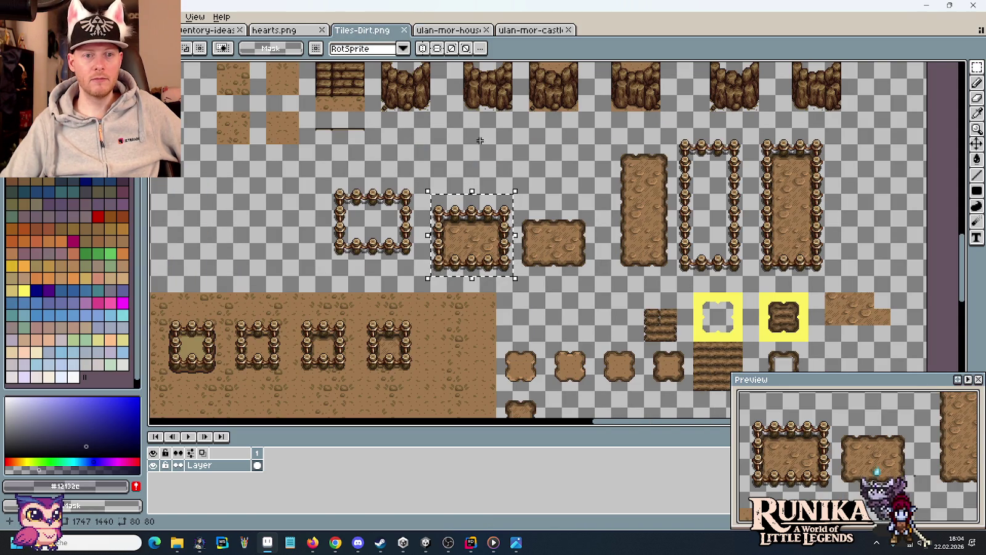
{"action": "left_click", "coordinate": [537, 31]}
{"action": "left_click", "coordinate": [453, 34]}
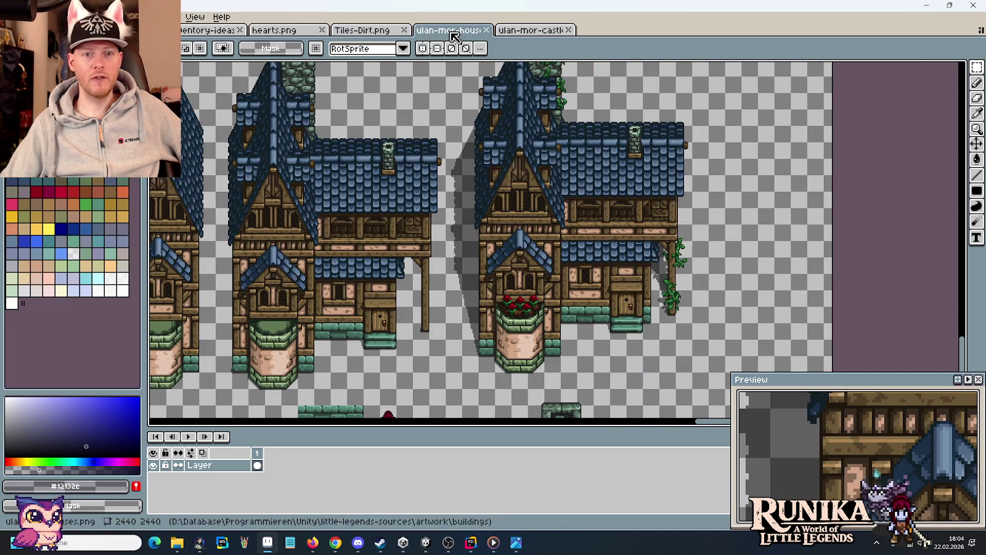
{"action": "left_click", "coordinate": [535, 34]}
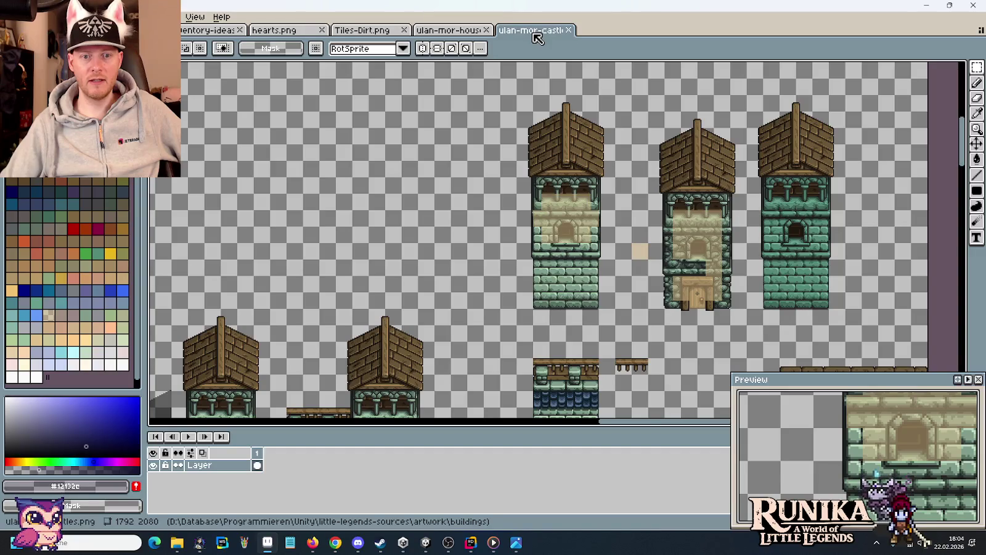
Marquee the left castle tower to compare its size with the house sheet, then select a 16x16 roof patch.
{"action": "left_click_drag", "start_coordinate": [519, 103], "coordinate": [608, 320]}
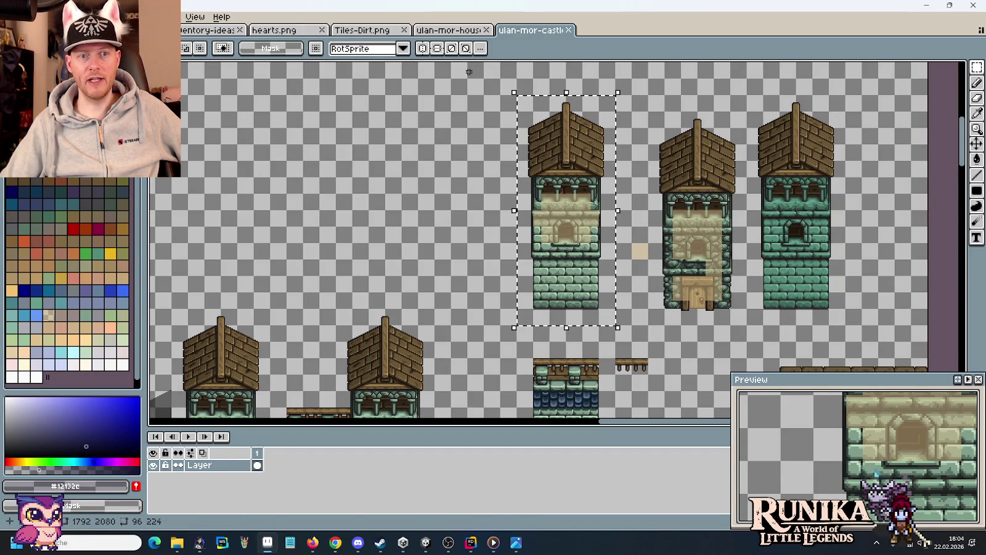
{"action": "left_click", "coordinate": [456, 29]}
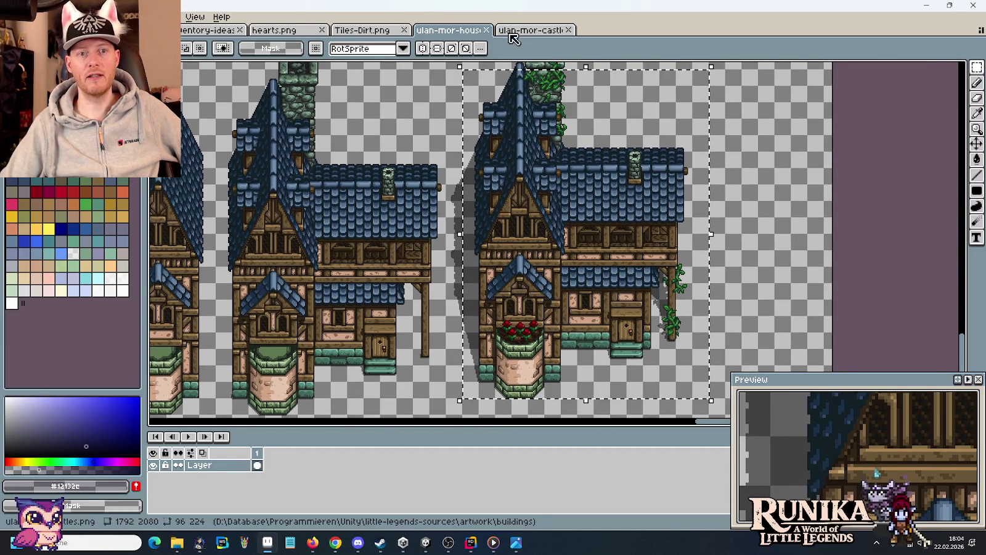
{"action": "left_click", "coordinate": [512, 30]}
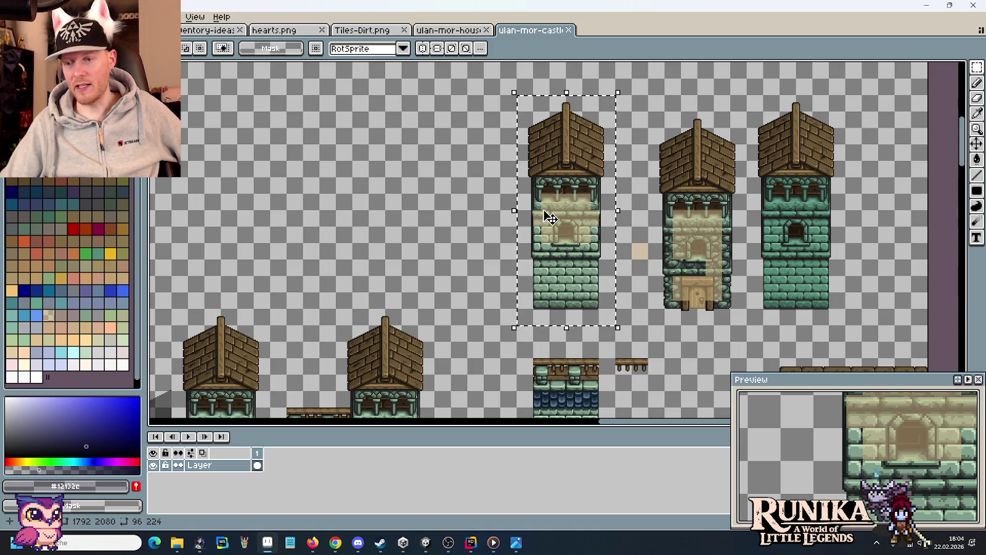
{"action": "left_click", "coordinate": [641, 229]}
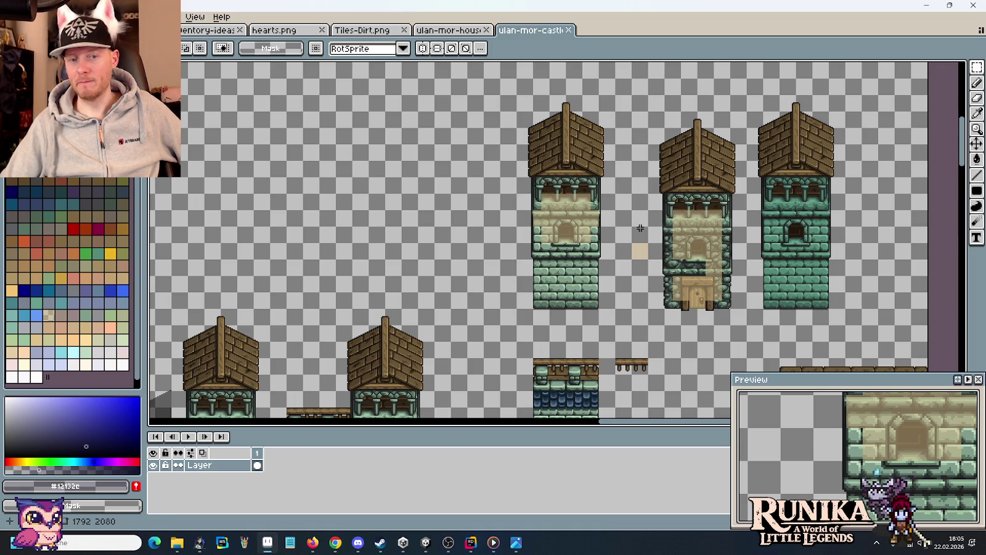
{"action": "left_click_drag", "start_coordinate": [609, 316], "coordinate": [514, 92]}
{"action": "left_click", "coordinate": [495, 142]}
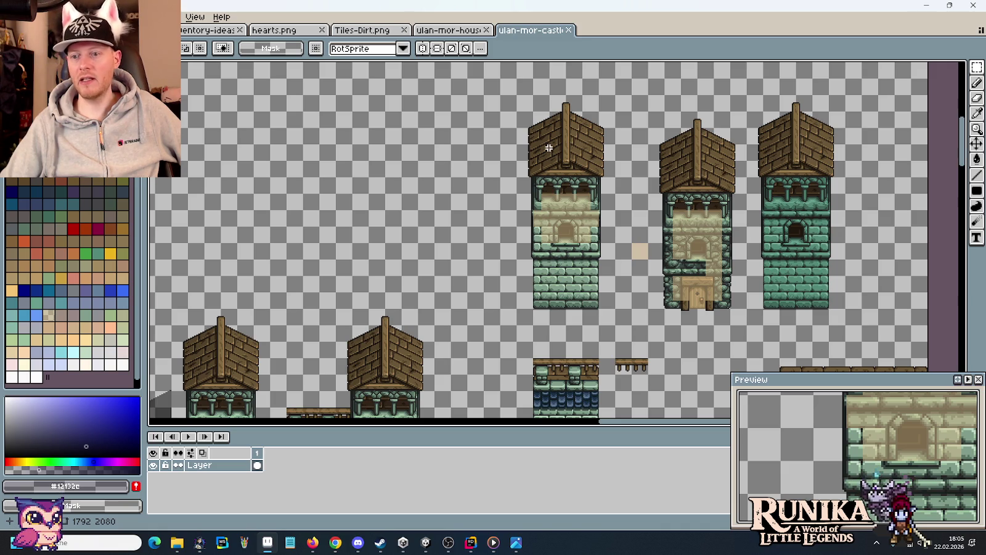
{"action": "left_click_drag", "start_coordinate": [531, 103], "coordinate": [529, 101]}
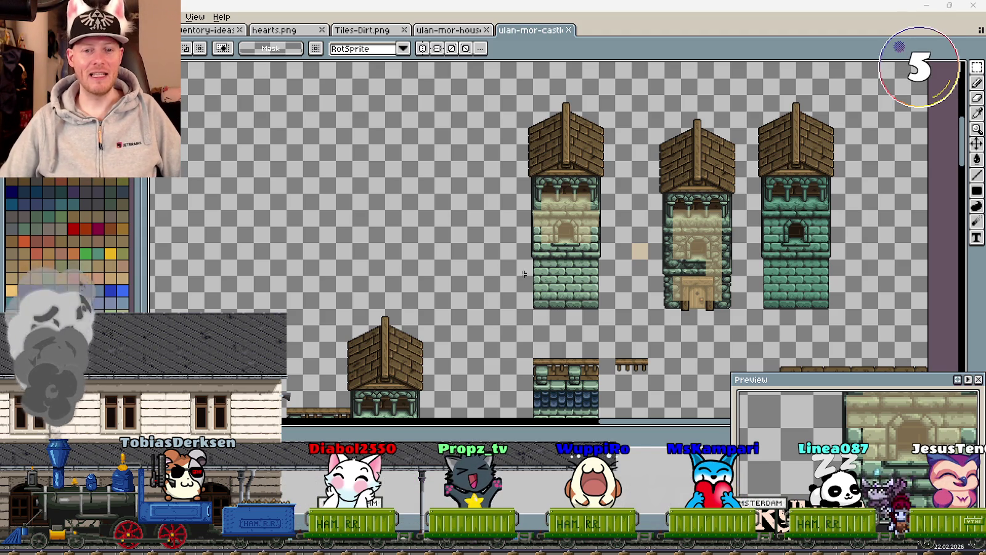
{"action": "mouse_move", "coordinate": [438, 334]}
{"action": "left_mouse_down"}
{"action": "mouse_move", "coordinate": [419, 264]}
{"action": "mouse_move", "coordinate": [429, 212]}
{"action": "left_mouse_up"}
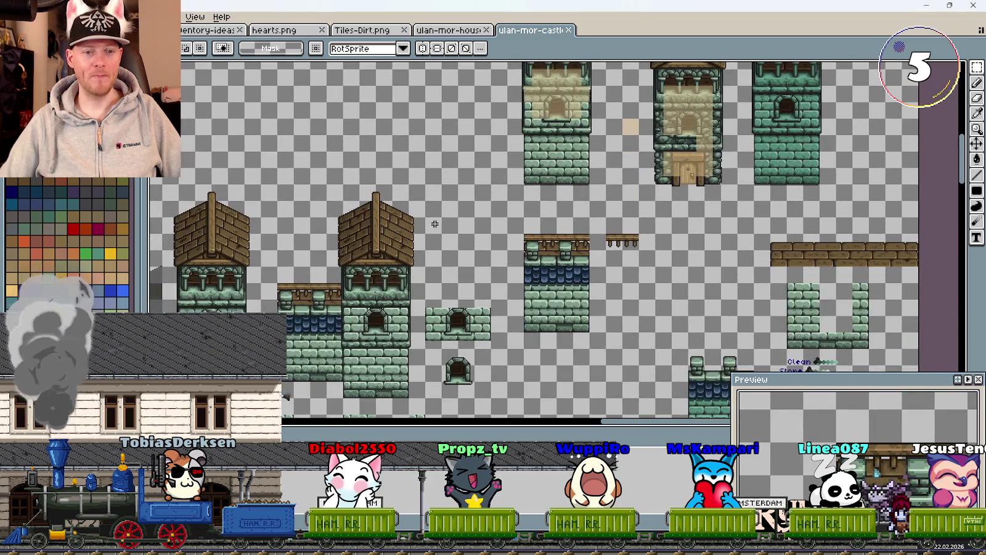
{"action": "left_click_drag", "start_coordinate": [442, 176], "coordinate": [441, 282]}
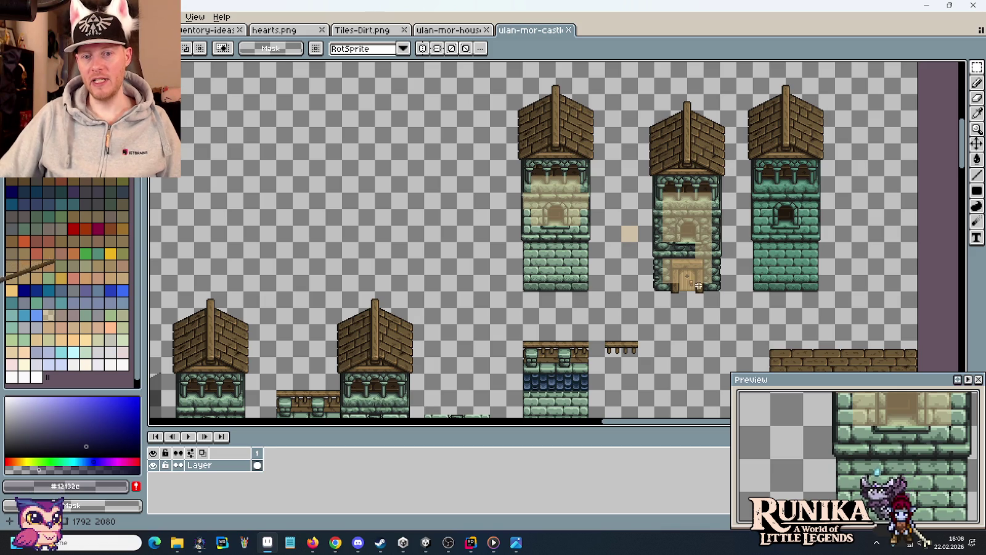
Measure the middle castle tower with marquee selections, then return to the ulan-mor-house sheet.
{"action": "left_click_drag", "start_coordinate": [646, 178], "coordinate": [750, 298]}
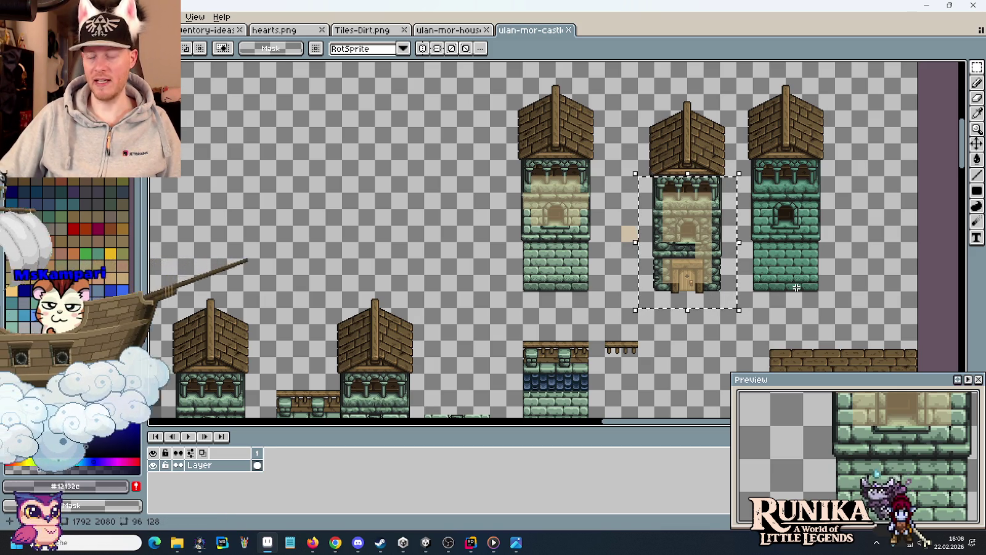
{"action": "left_click", "coordinate": [797, 287]}
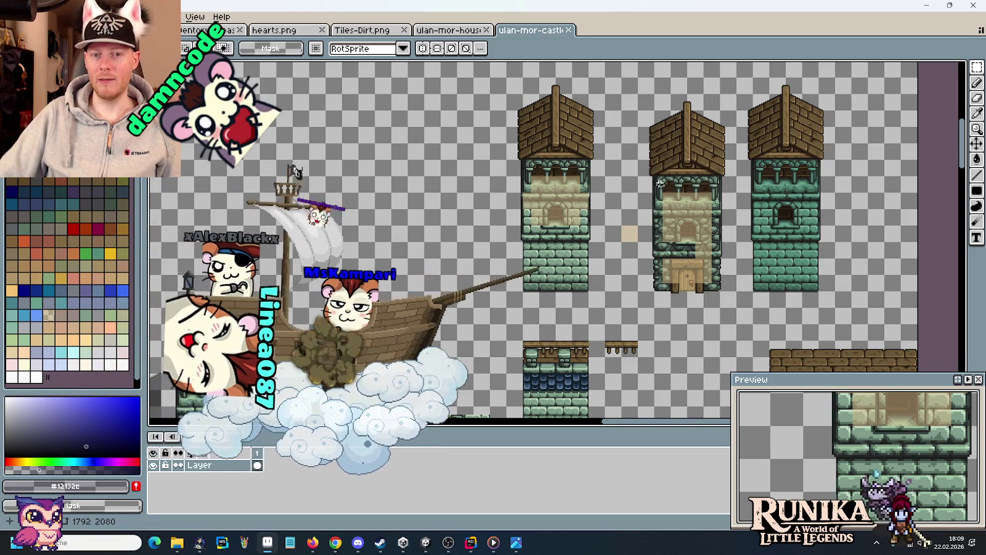
{"action": "mouse_move", "coordinate": [655, 290]}
{"action": "left_mouse_down"}
{"action": "mouse_move", "coordinate": [718, 227]}
{"action": "mouse_move", "coordinate": [712, 182]}
{"action": "left_mouse_up"}
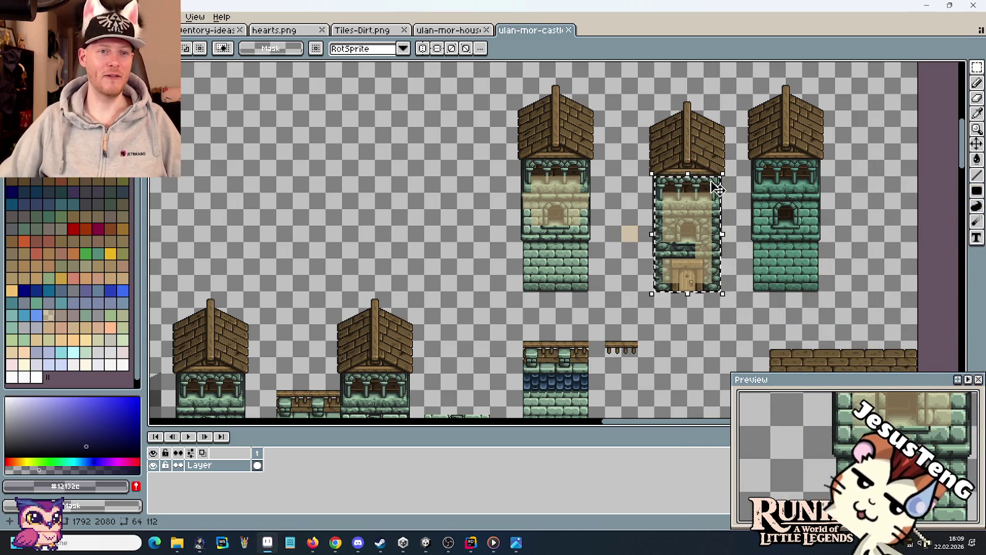
{"action": "left_click", "coordinate": [453, 30]}
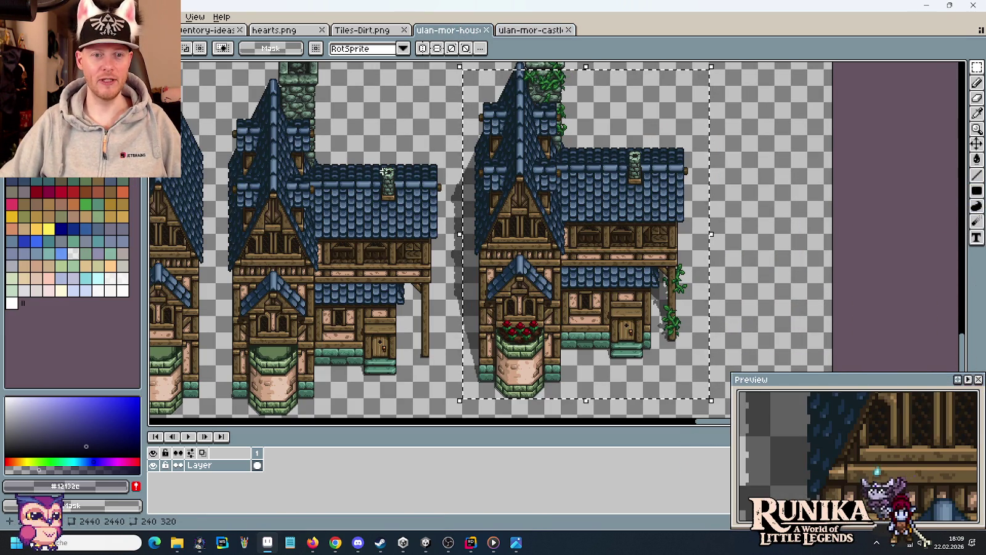
{"action": "scroll", "coordinate": [539, 233], "scroll_direction": "up", "scroll_amount": 1}
{"action": "mouse_move", "coordinate": [539, 233]}
{"action": "left_mouse_down"}
{"action": "mouse_move", "coordinate": [486, 168]}
{"action": "mouse_move", "coordinate": [491, 179]}
{"action": "left_mouse_up"}
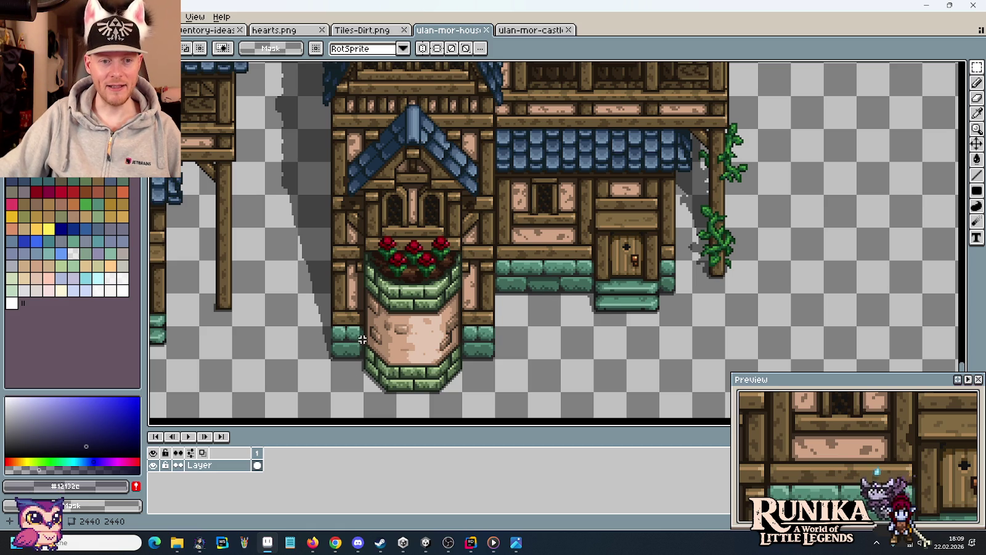
{"action": "scroll", "coordinate": [363, 340], "scroll_direction": "up", "scroll_amount": 3}
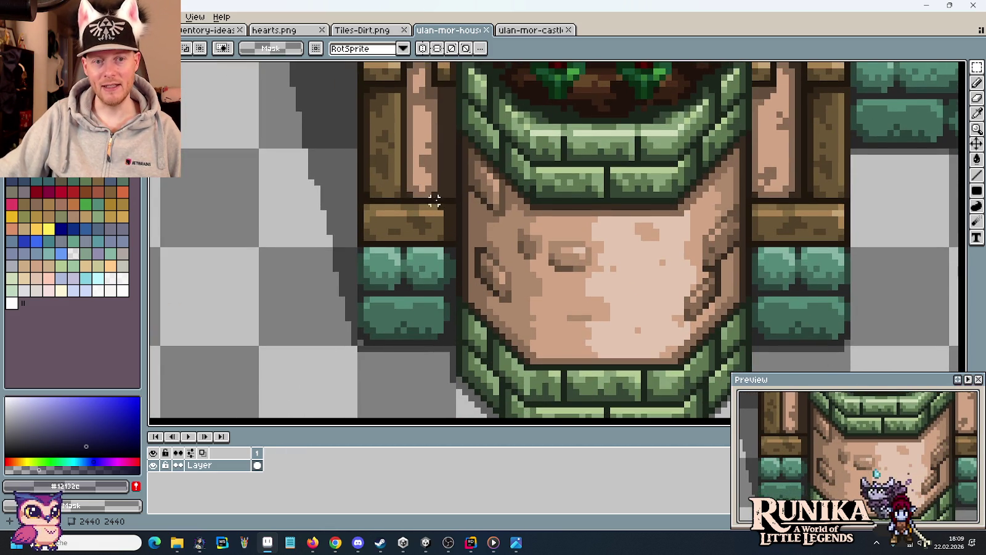
{"action": "scroll", "coordinate": [437, 179], "scroll_direction": "up", "scroll_amount": 2}
{"action": "scroll", "coordinate": [444, 247], "scroll_direction": "up", "scroll_amount": 2}
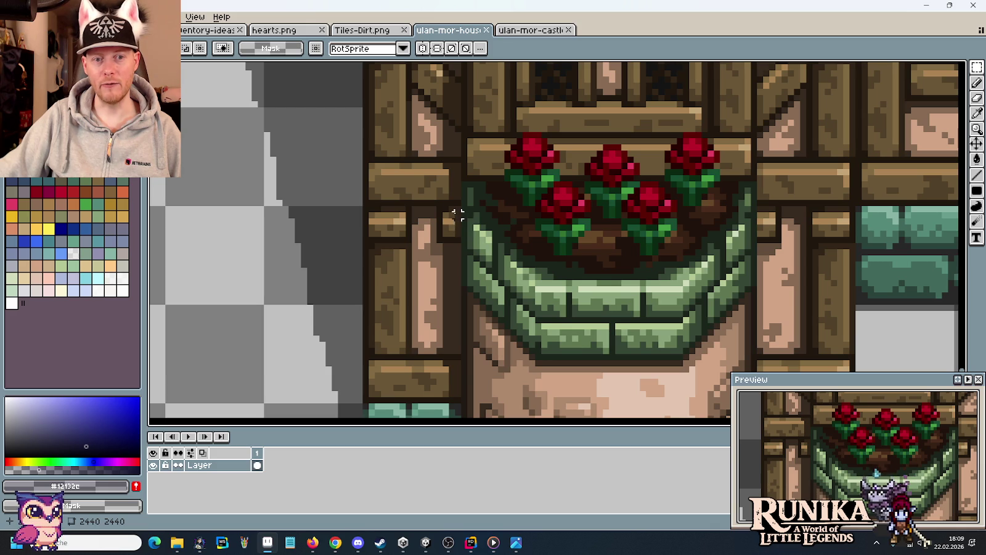
{"action": "scroll", "coordinate": [447, 185], "scroll_direction": "up", "scroll_amount": 2}
{"action": "scroll", "coordinate": [453, 194], "scroll_direction": "up", "scroll_amount": 1}
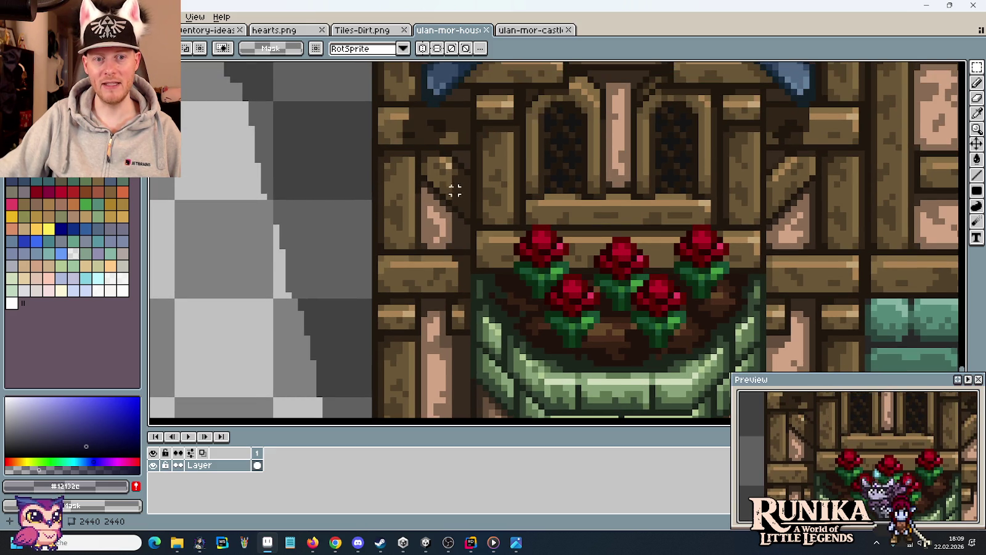
{"action": "scroll", "coordinate": [461, 128], "scroll_direction": "up", "scroll_amount": 2}
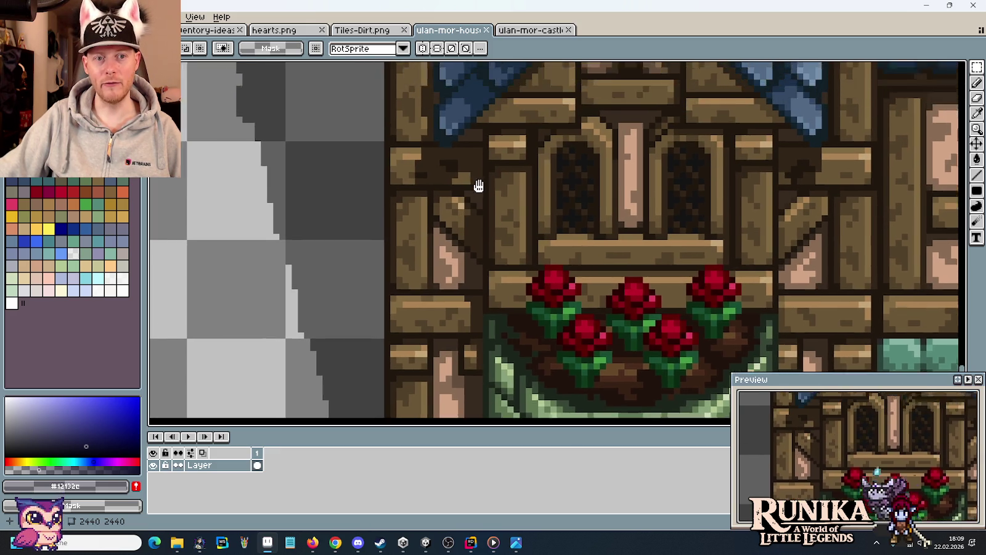
{"action": "scroll", "coordinate": [475, 185], "scroll_direction": "up", "scroll_amount": 3}
{"action": "scroll", "coordinate": [504, 213], "scroll_direction": "down", "scroll_amount": 2}
{"action": "scroll", "coordinate": [503, 210], "scroll_direction": "down", "scroll_amount": 2}
{"action": "scroll", "coordinate": [511, 209], "scroll_direction": "up", "scroll_amount": 2}
{"action": "mouse_move", "coordinate": [531, 199]}
{"action": "left_mouse_down"}
{"action": "mouse_move", "coordinate": [466, 296]}
{"action": "mouse_move", "coordinate": [443, 353]}
{"action": "left_mouse_up"}
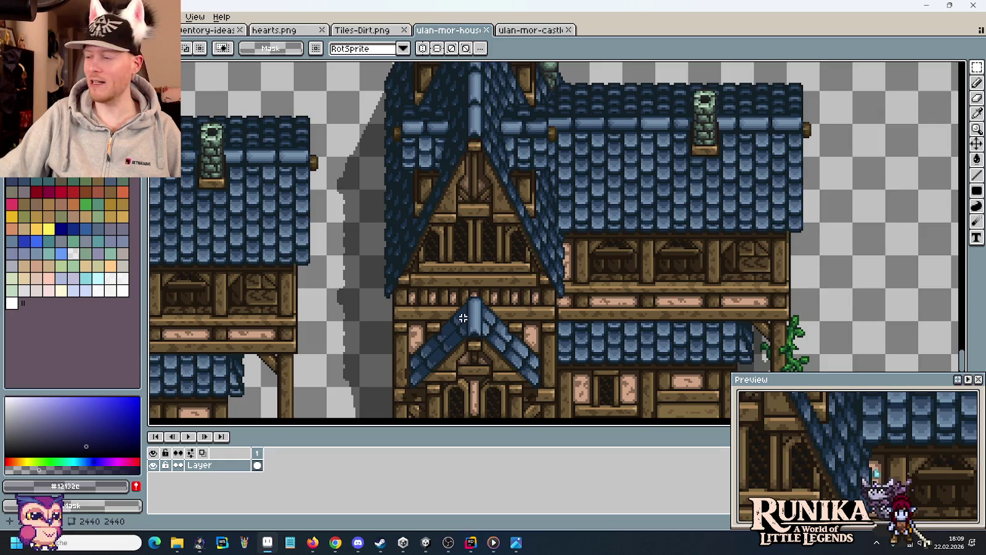
{"action": "scroll", "coordinate": [463, 317], "scroll_direction": "down", "scroll_amount": 3}
{"action": "scroll", "coordinate": [461, 253], "scroll_direction": "down", "scroll_amount": 2}
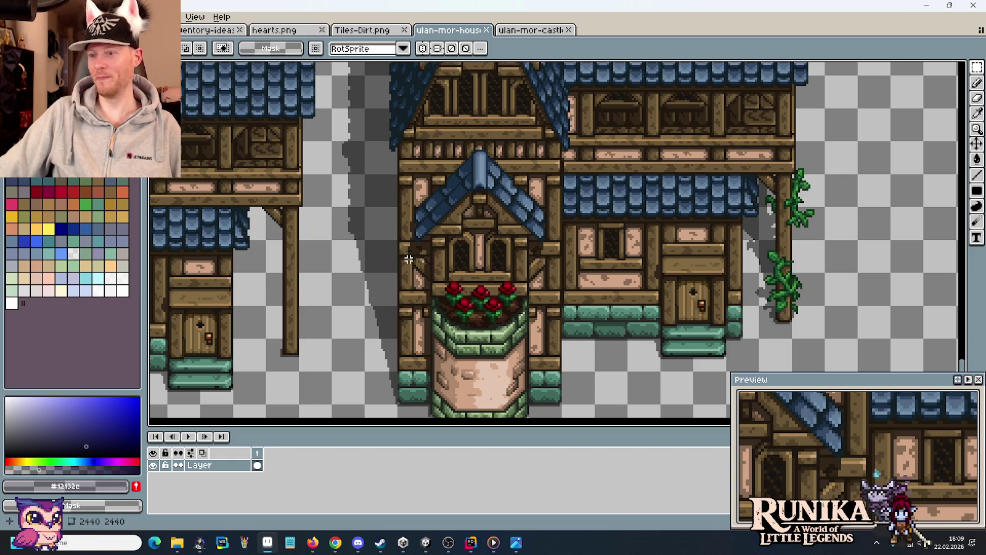
{"action": "scroll", "coordinate": [496, 228], "scroll_direction": "left", "scroll_amount": 3}
{"action": "scroll", "coordinate": [502, 228], "scroll_direction": "left", "scroll_amount": 5}
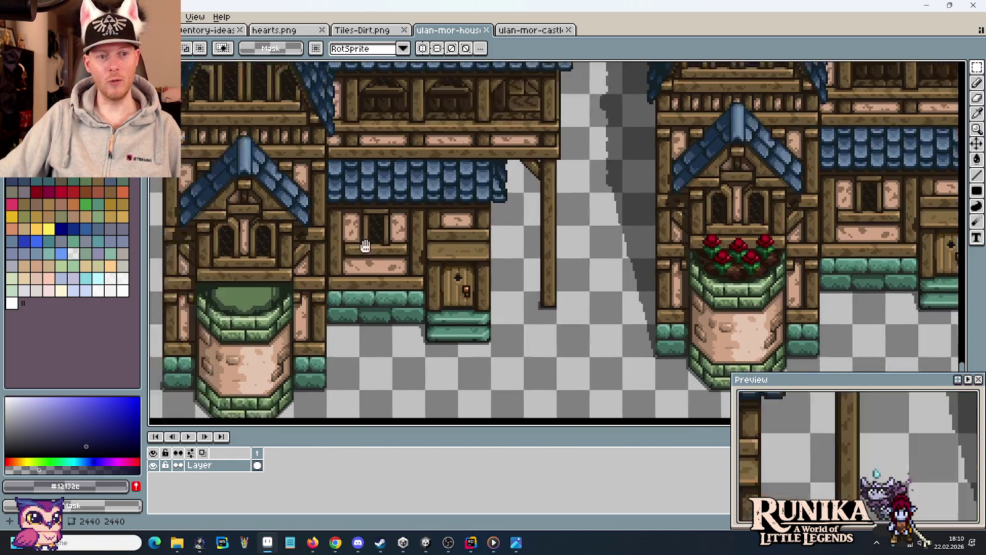
{"action": "scroll", "coordinate": [508, 228], "scroll_direction": "left", "scroll_amount": 3}
{"action": "scroll", "coordinate": [517, 228], "scroll_direction": "left", "scroll_amount": 3}
{"action": "scroll", "coordinate": [517, 228], "scroll_direction": "left", "scroll_amount": 2}
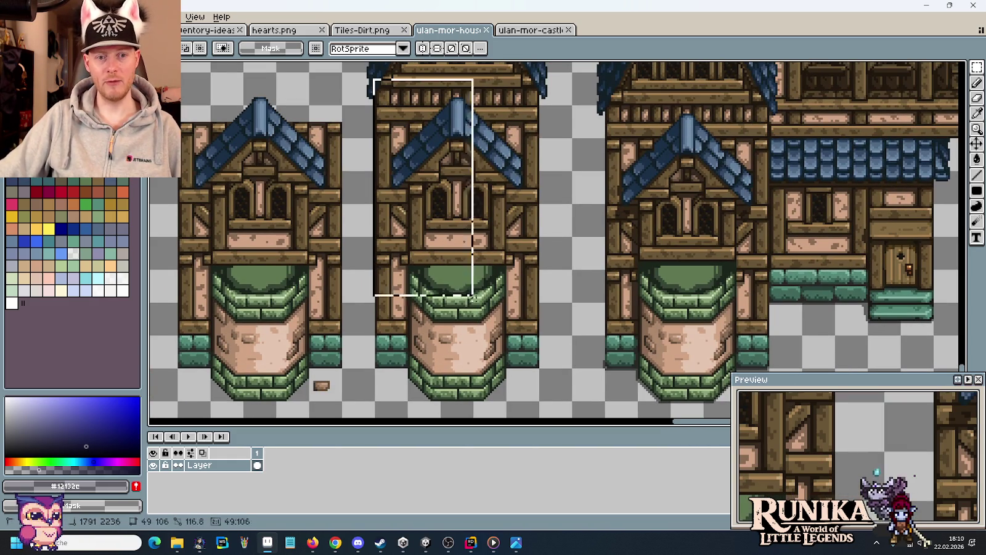
{"action": "left_click_drag", "start_coordinate": [472, 296], "coordinate": [553, 413]}
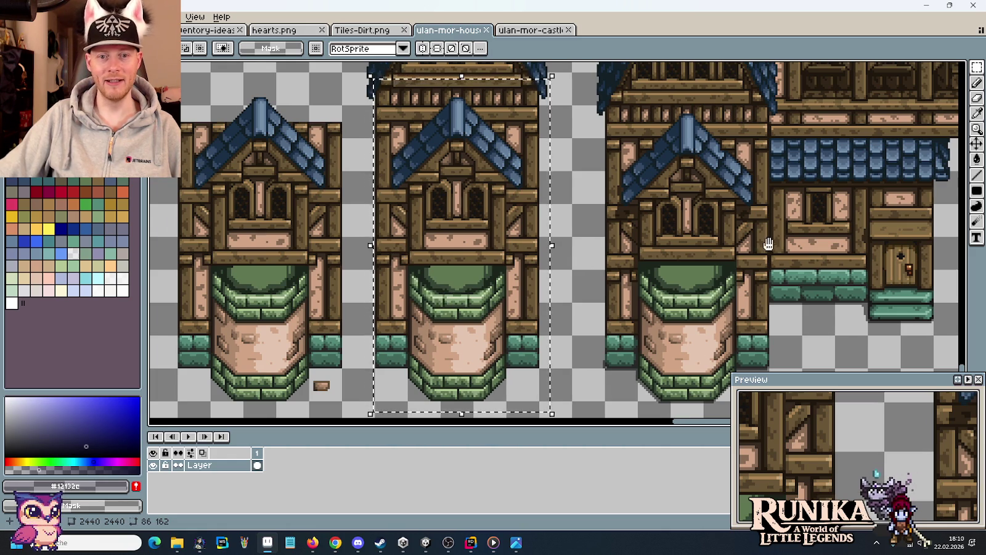
{"action": "scroll", "coordinate": [768, 244], "scroll_direction": "right", "scroll_amount": 5}
{"action": "scroll", "coordinate": [434, 238], "scroll_direction": "right", "scroll_amount": 3}
{"action": "scroll", "coordinate": [452, 233], "scroll_direction": "right", "scroll_amount": 2}
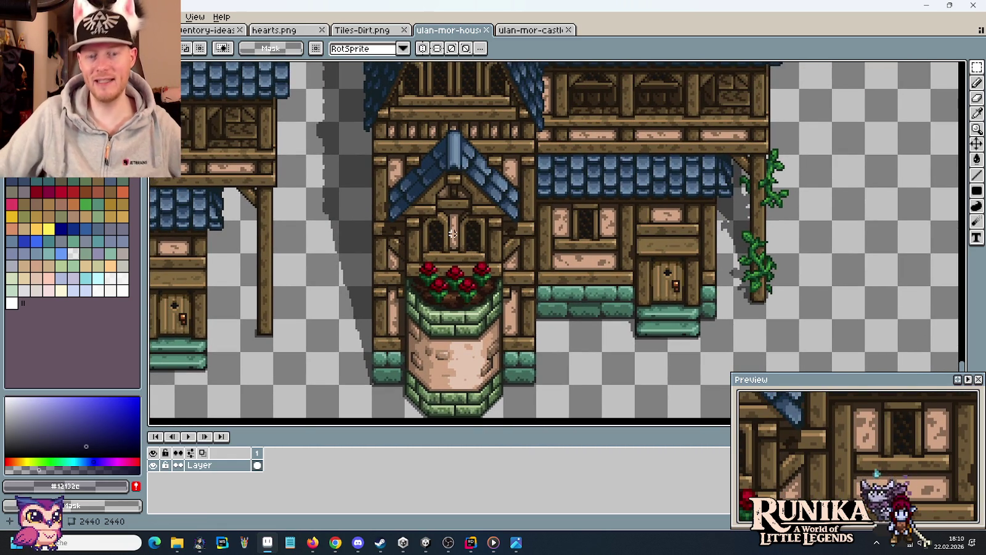
{"action": "left_click_drag", "start_coordinate": [502, 158], "coordinate": [467, 238]}
{"action": "left_click_drag", "start_coordinate": [485, 108], "coordinate": [480, 249]}
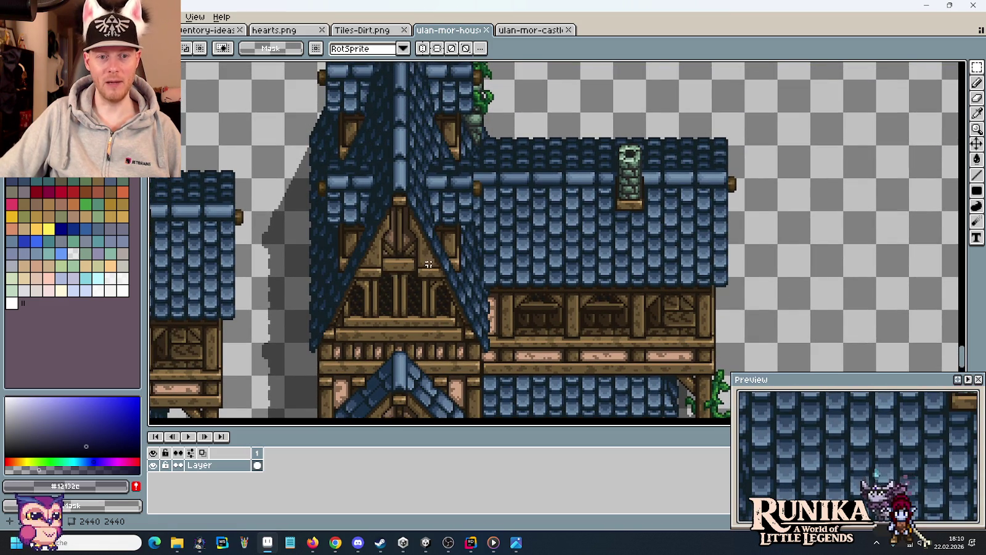
{"action": "scroll", "coordinate": [434, 212], "scroll_direction": "up", "scroll_amount": 5}
{"action": "scroll", "coordinate": [434, 247], "scroll_direction": "up", "scroll_amount": 2}
{"action": "scroll", "coordinate": [432, 278], "scroll_direction": "up", "scroll_amount": 2}
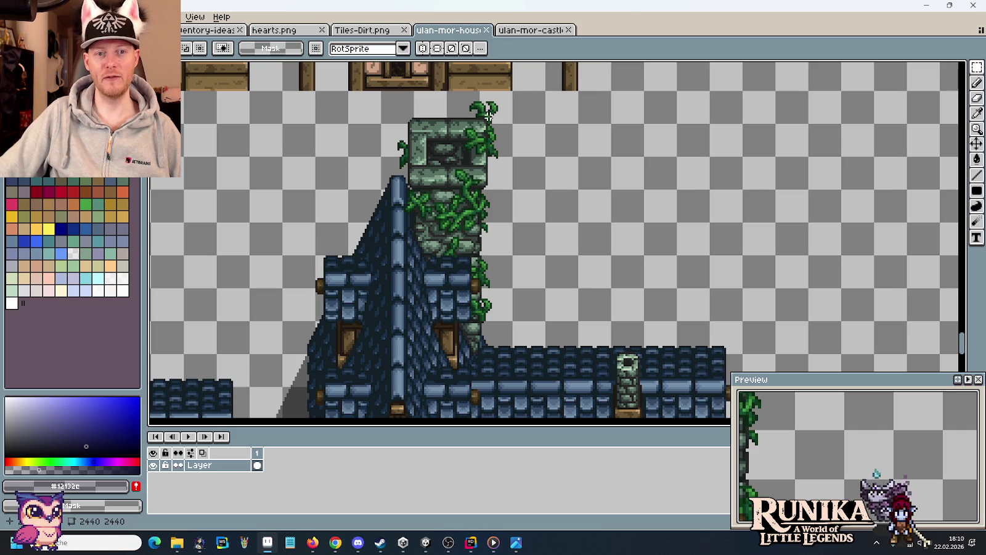
{"action": "scroll", "coordinate": [577, 331], "scroll_direction": "down", "scroll_amount": 3}
{"action": "scroll", "coordinate": [565, 304], "scroll_direction": "down", "scroll_amount": 3}
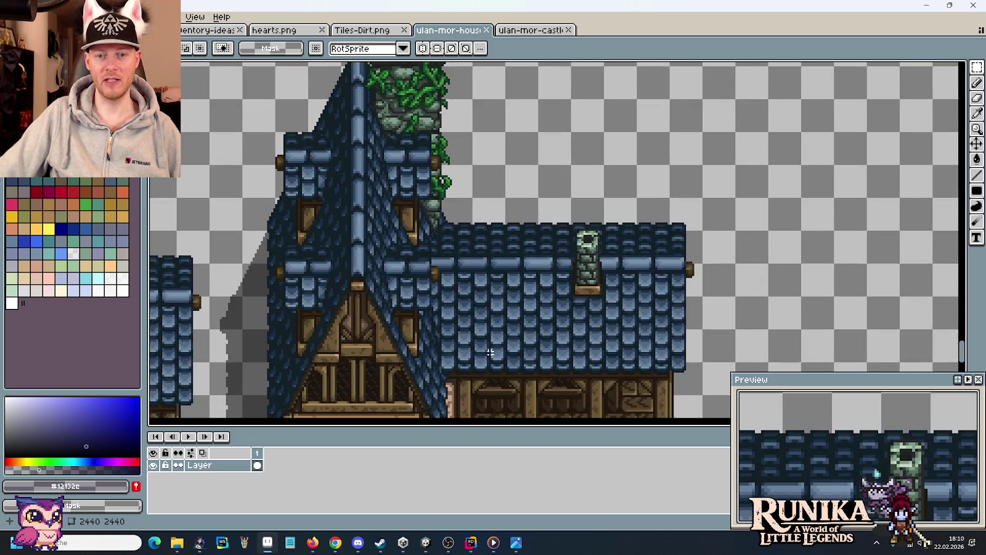
{"action": "scroll", "coordinate": [543, 296], "scroll_direction": "down", "scroll_amount": 3}
{"action": "scroll", "coordinate": [517, 290], "scroll_direction": "down", "scroll_amount": 3}
{"action": "left_click_drag", "start_coordinate": [508, 289], "coordinate": [508, 285]}
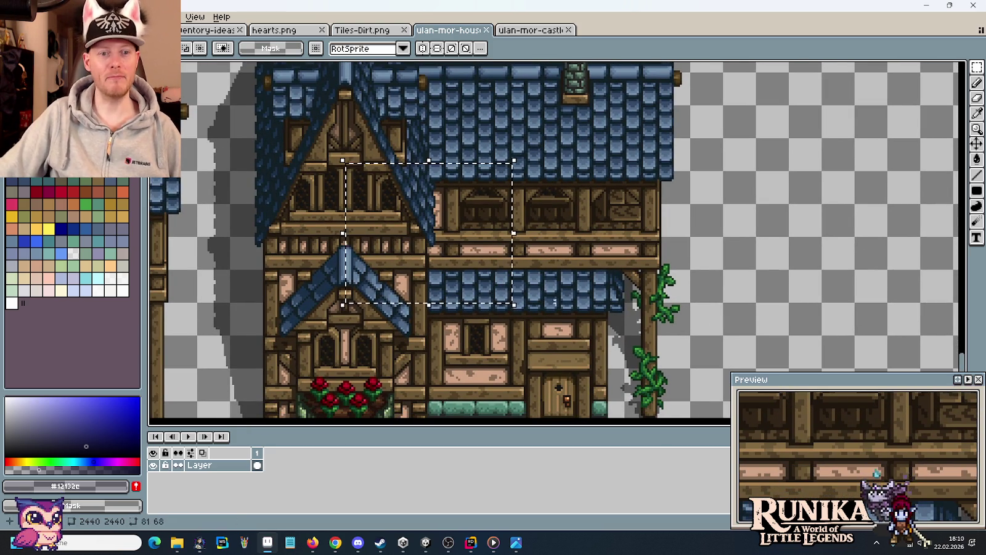
{"action": "scroll", "coordinate": [708, 280], "scroll_direction": "down", "scroll_amount": 2}
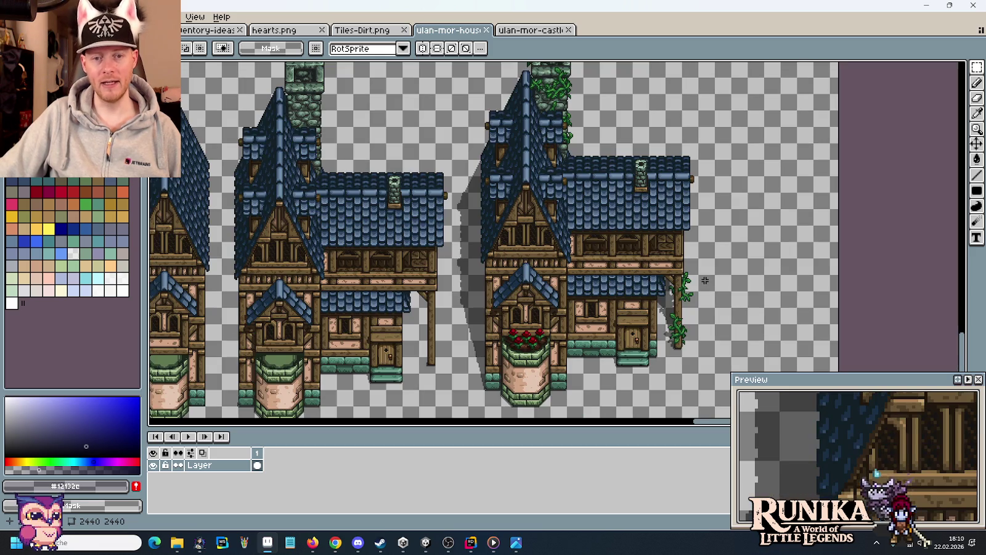
{"action": "mouse_move", "coordinate": [704, 281]}
{"action": "left_mouse_down"}
{"action": "mouse_move", "coordinate": [613, 264]}
{"action": "mouse_move", "coordinate": [606, 304]}
{"action": "left_mouse_up"}
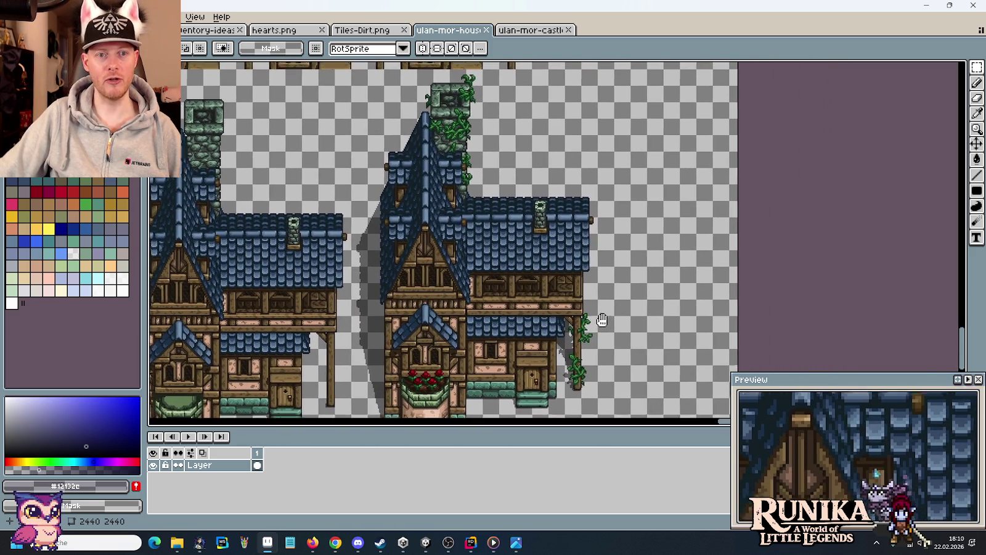
{"action": "left_click_drag", "start_coordinate": [603, 325], "coordinate": [600, 305]}
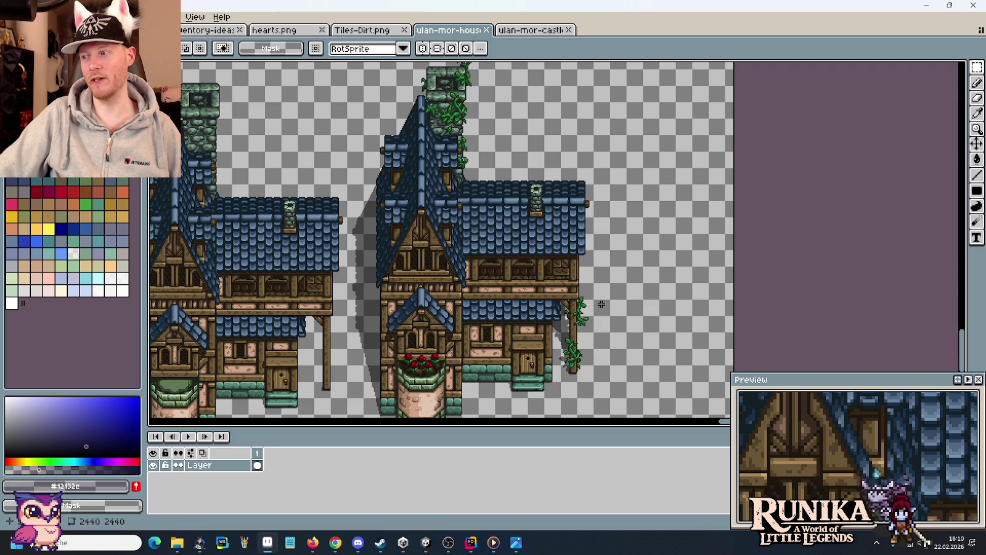
{"action": "scroll", "coordinate": [603, 321], "scroll_direction": "down", "scroll_amount": 2}
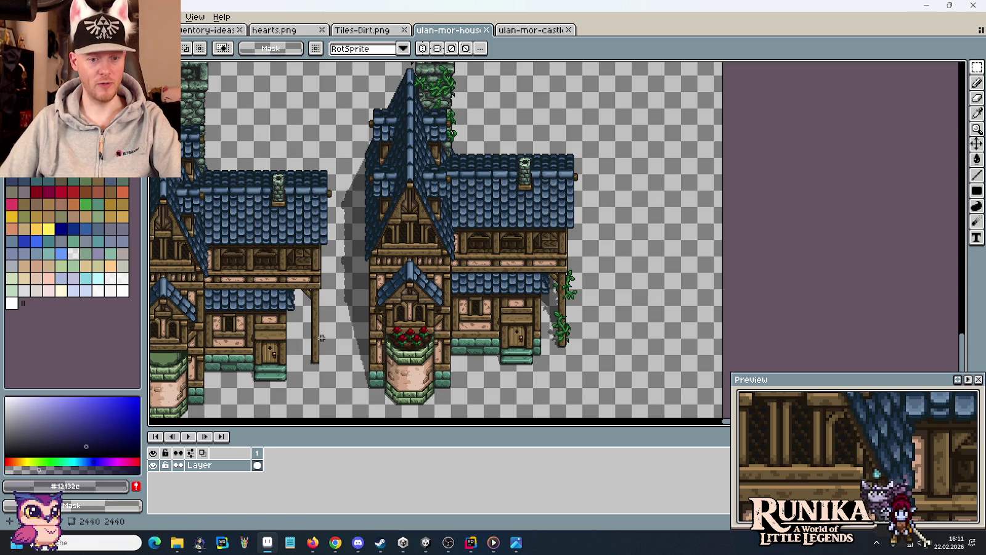
{"action": "left_click", "coordinate": [516, 543]}
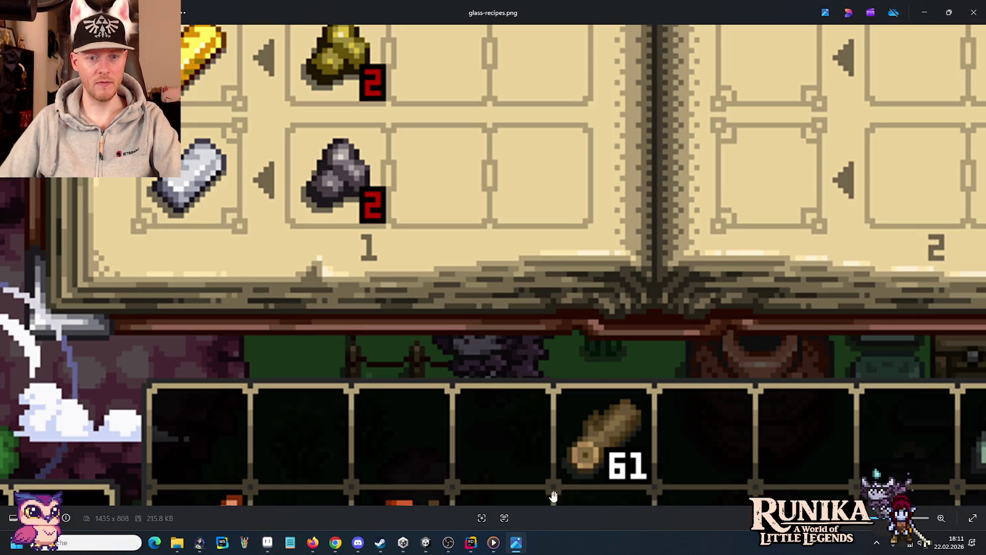
{"action": "scroll", "coordinate": [601, 381], "scroll_direction": "down", "scroll_amount": 2}
{"action": "scroll", "coordinate": [601, 381], "scroll_direction": "down", "scroll_amount": 2}
{"action": "scroll", "coordinate": [601, 381], "scroll_direction": "down", "scroll_amount": 2}
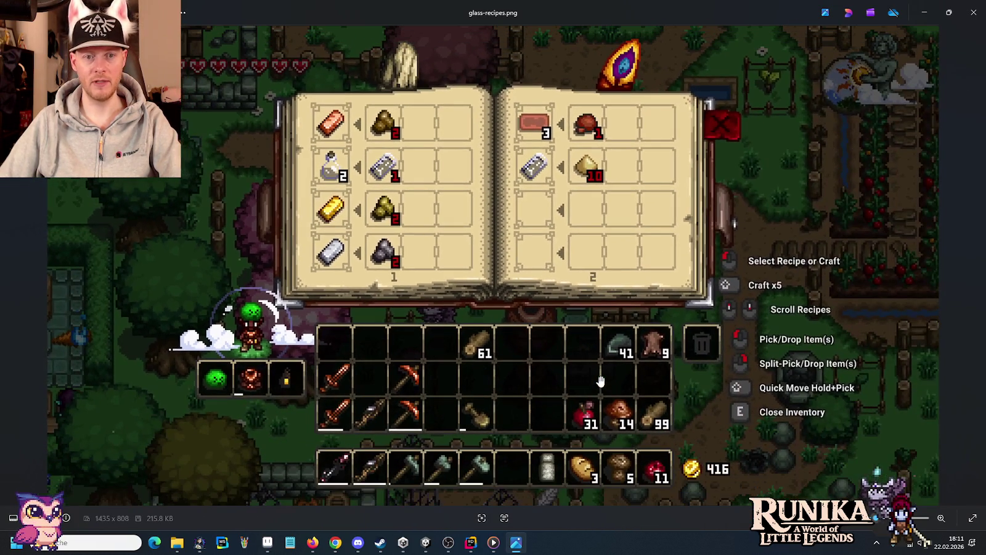
{"action": "left_click", "coordinate": [977, 18]}
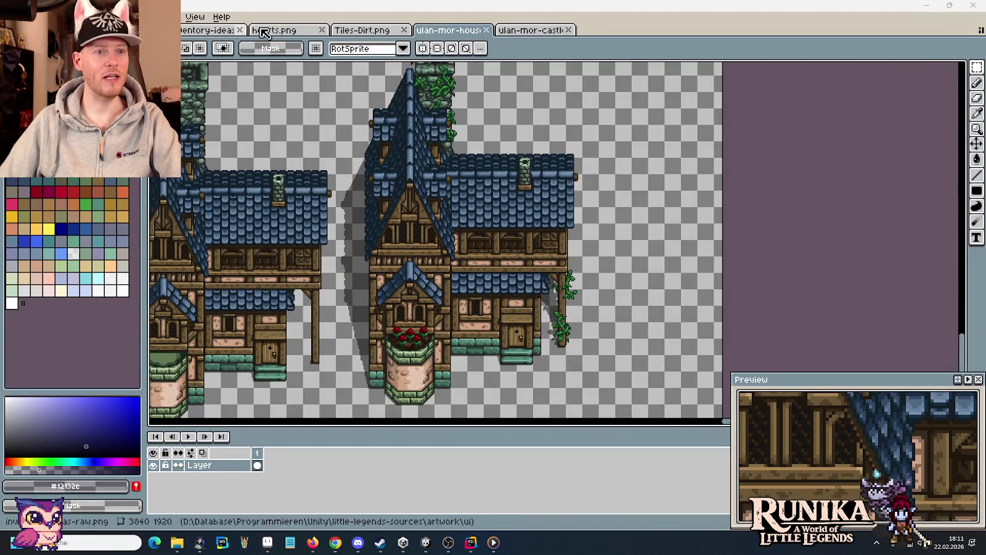
Bring the Stool Blueprint book into view, marquee its page icon, then pan toward the item icons.
{"action": "left_click", "coordinate": [209, 29]}
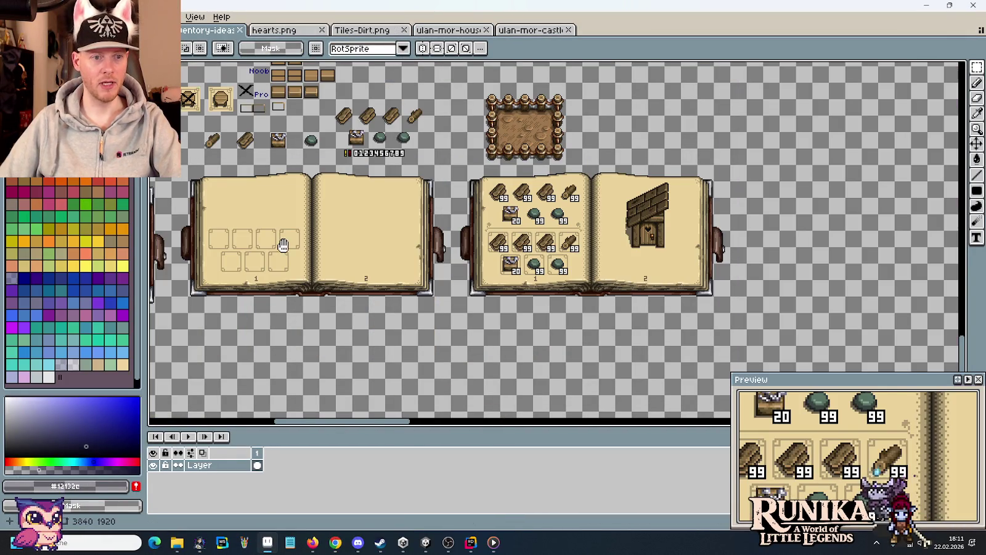
{"action": "scroll", "coordinate": [650, 245], "scroll_direction": "left", "scroll_amount": 3}
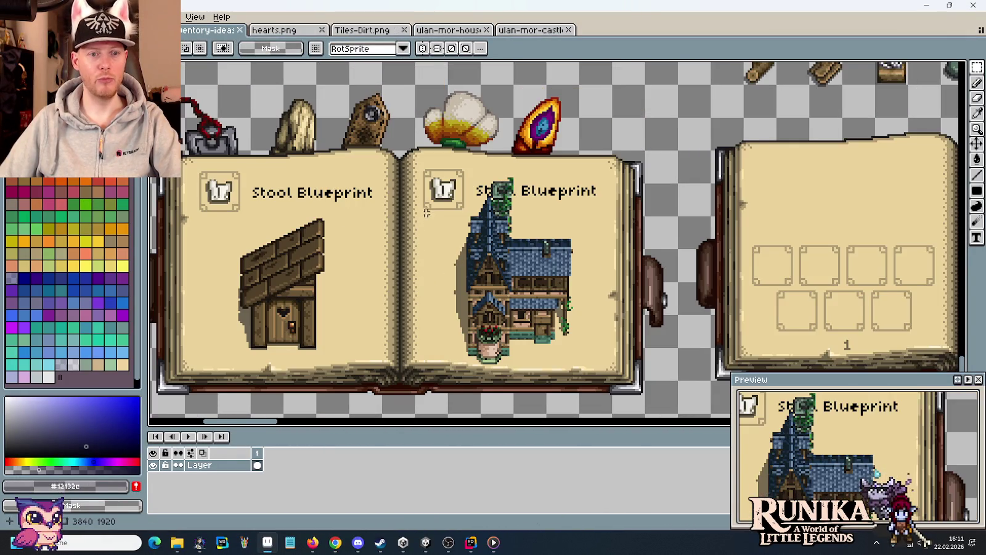
{"action": "scroll", "coordinate": [405, 206], "scroll_direction": "up", "scroll_amount": 2}
{"action": "left_click_drag", "start_coordinate": [370, 209], "coordinate": [435, 216]}
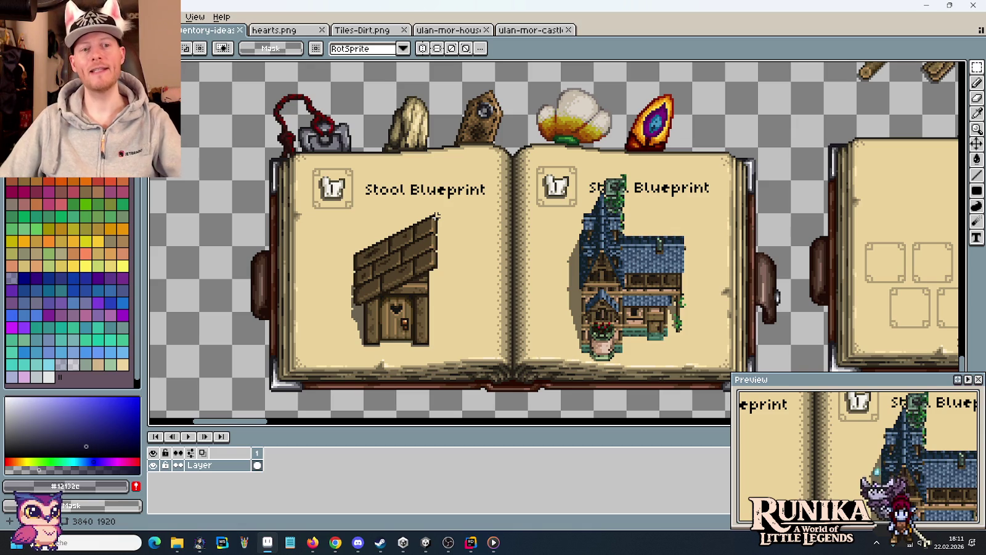
{"action": "left_click_drag", "start_coordinate": [308, 165], "coordinate": [361, 218]}
{"action": "left_click", "coordinate": [445, 221]}
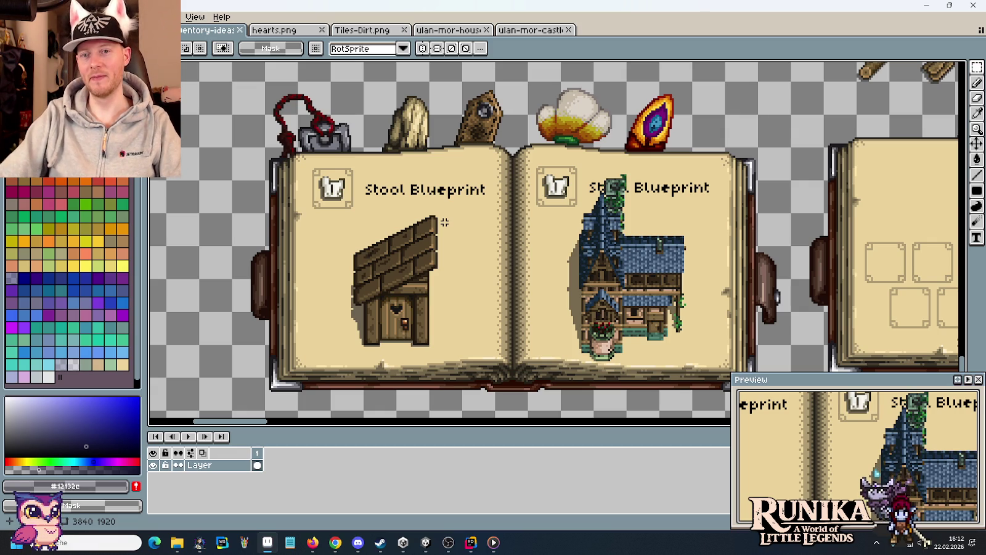
{"action": "mouse_move", "coordinate": [677, 178]}
{"action": "left_mouse_down"}
{"action": "mouse_move", "coordinate": [642, 206]}
{"action": "mouse_move", "coordinate": [411, 311]}
{"action": "left_mouse_up"}
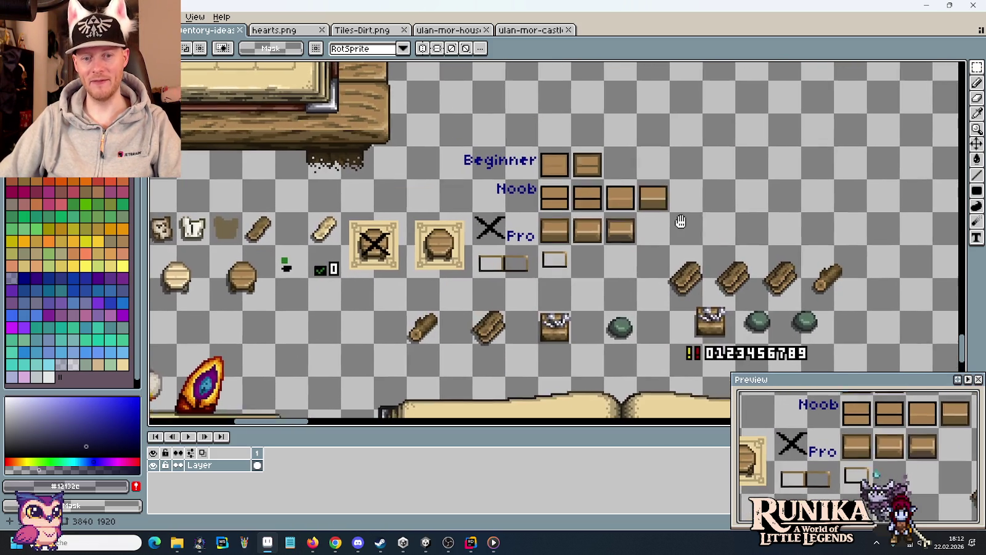
{"action": "mouse_move", "coordinate": [710, 223]}
{"action": "left_mouse_down"}
{"action": "mouse_move", "coordinate": [728, 252]}
{"action": "mouse_move", "coordinate": [730, 329]}
{"action": "left_mouse_up"}
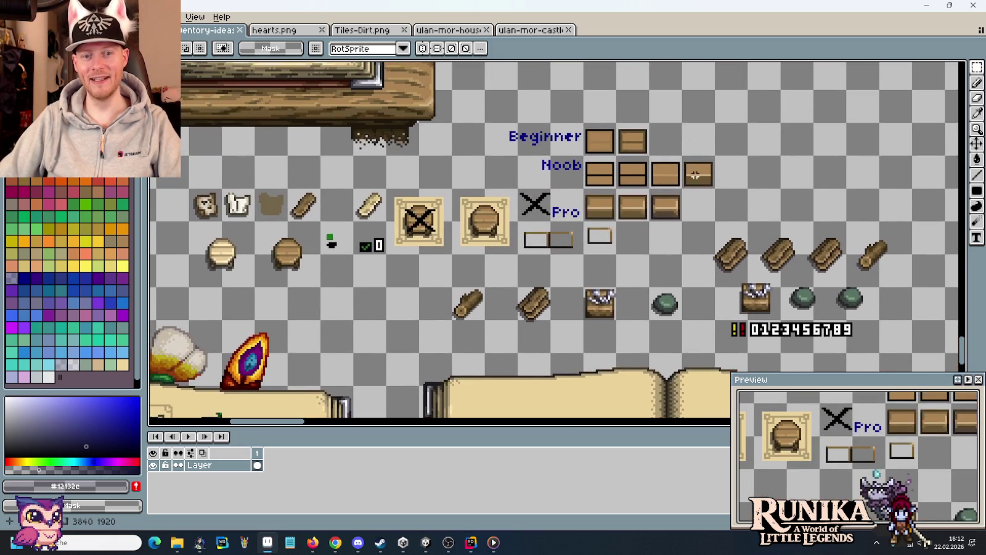
{"action": "scroll", "coordinate": [623, 226], "scroll_direction": "up", "scroll_amount": 2}
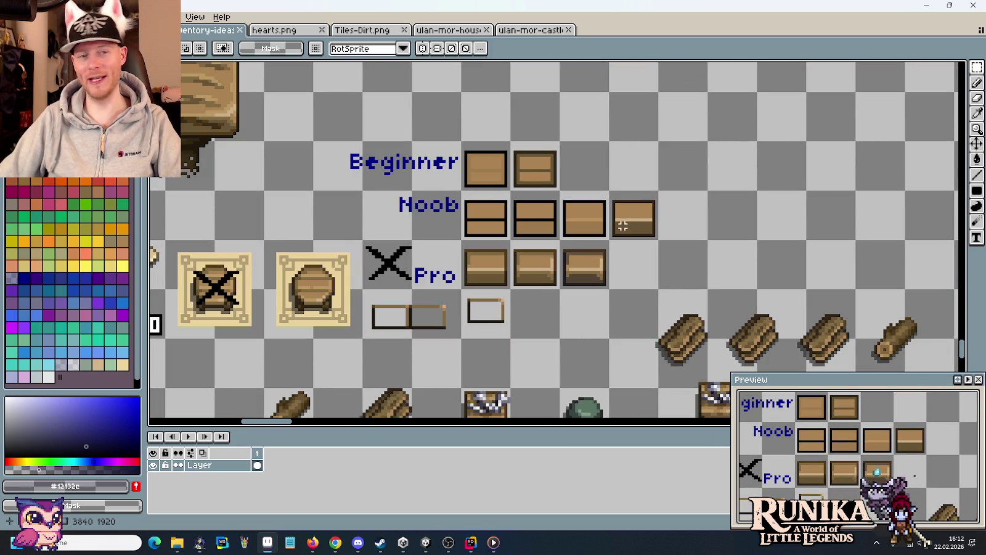
{"action": "scroll", "coordinate": [522, 217], "scroll_direction": "up", "scroll_amount": 1}
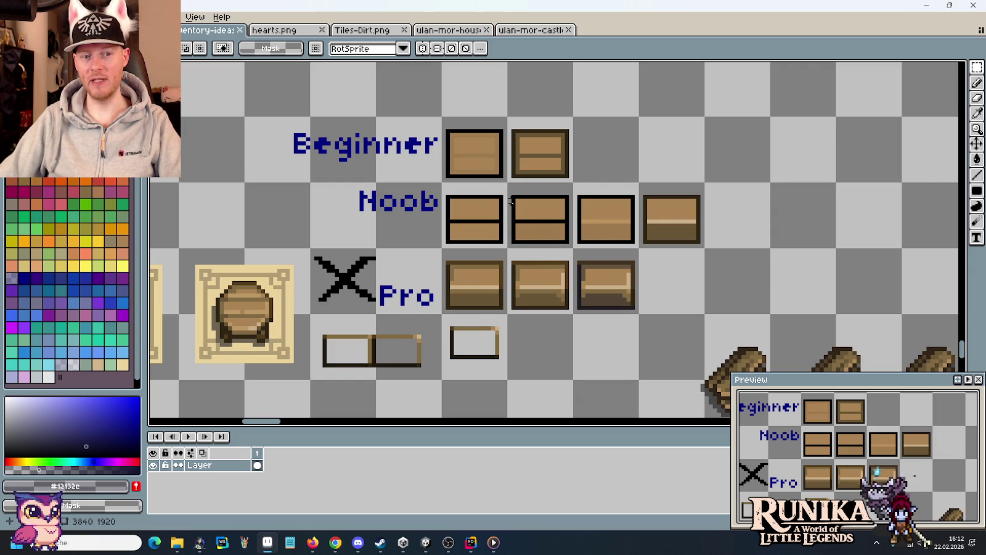
{"action": "left_click_drag", "start_coordinate": [469, 303], "coordinate": [534, 258]}
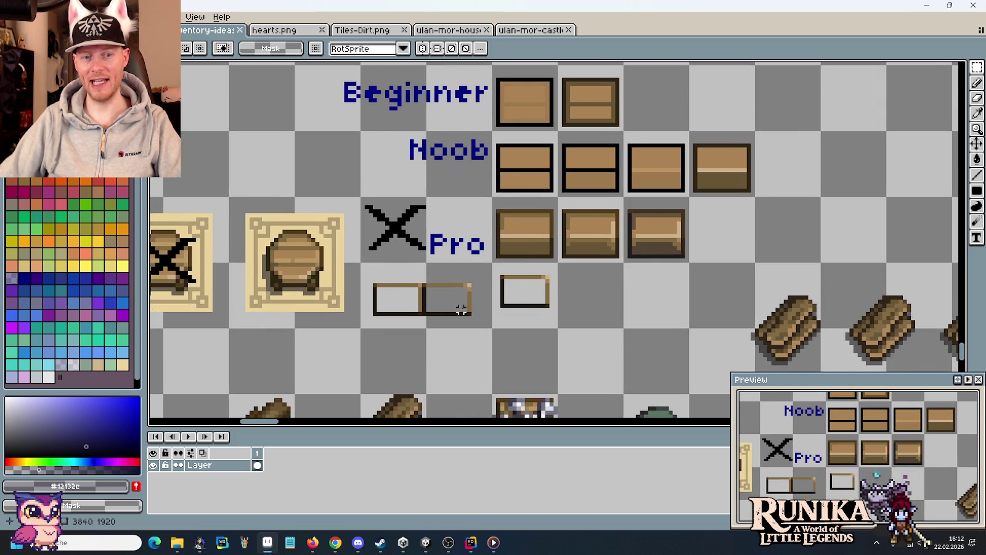
{"action": "scroll", "coordinate": [461, 309], "scroll_direction": "up", "scroll_amount": 1}
{"action": "scroll", "coordinate": [469, 299], "scroll_direction": "up", "scroll_amount": 1}
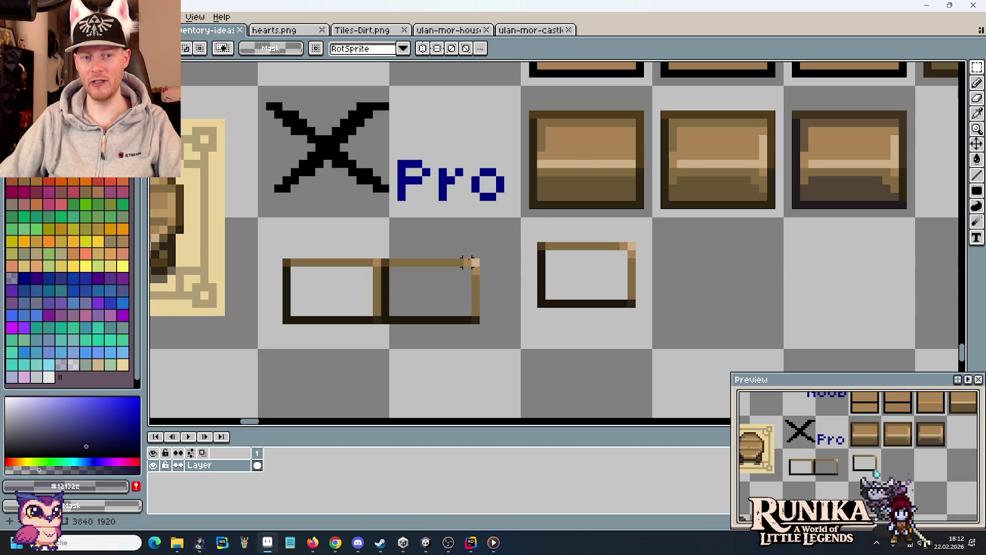
{"action": "scroll", "coordinate": [483, 296], "scroll_direction": "down", "scroll_amount": 2}
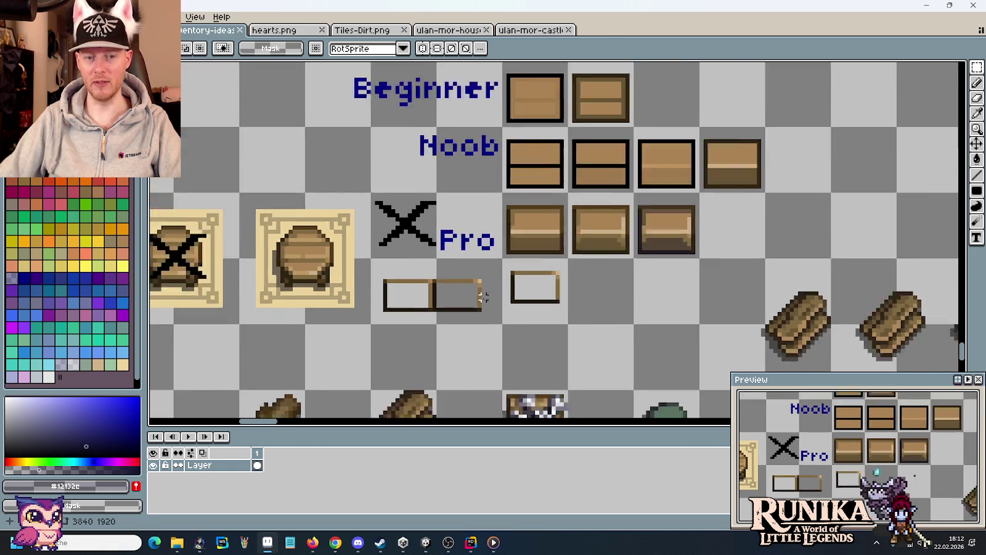
{"action": "scroll", "coordinate": [484, 297], "scroll_direction": "down", "scroll_amount": 2}
{"action": "scroll", "coordinate": [487, 294], "scroll_direction": "up", "scroll_amount": 3}
{"action": "scroll", "coordinate": [491, 291], "scroll_direction": "up", "scroll_amount": 1}
{"action": "mouse_move", "coordinate": [490, 291]}
{"action": "left_mouse_down"}
{"action": "mouse_move", "coordinate": [559, 259]}
{"action": "mouse_move", "coordinate": [563, 269]}
{"action": "left_mouse_up"}
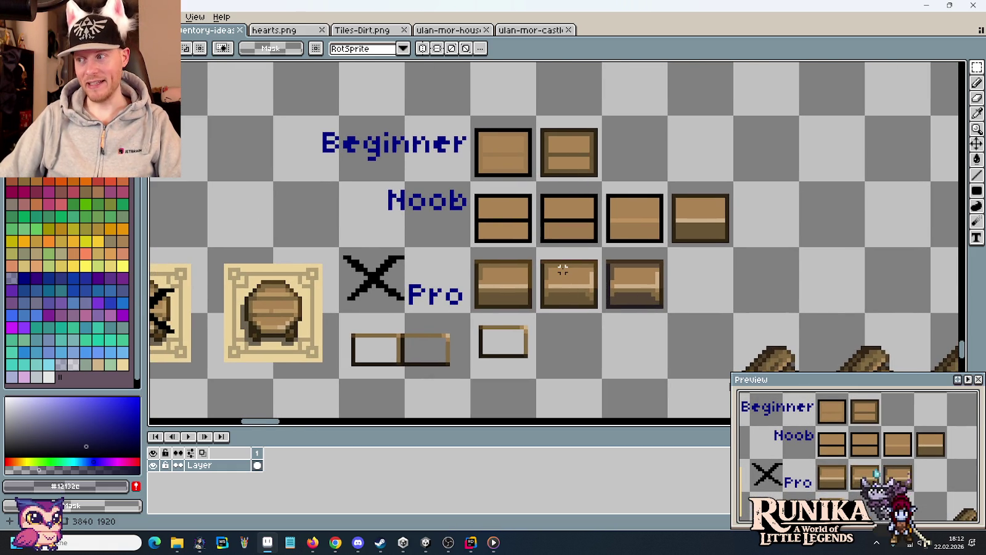
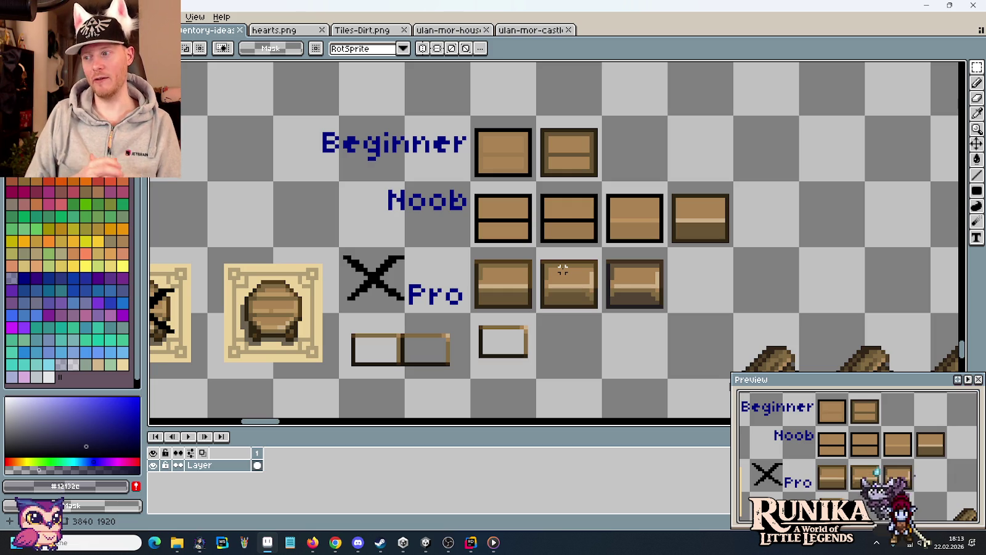
Measure the second Beginner chest slot and the first Beginner chest's inner area.
{"action": "left_click_drag", "start_coordinate": [536, 116], "coordinate": [601, 180]}
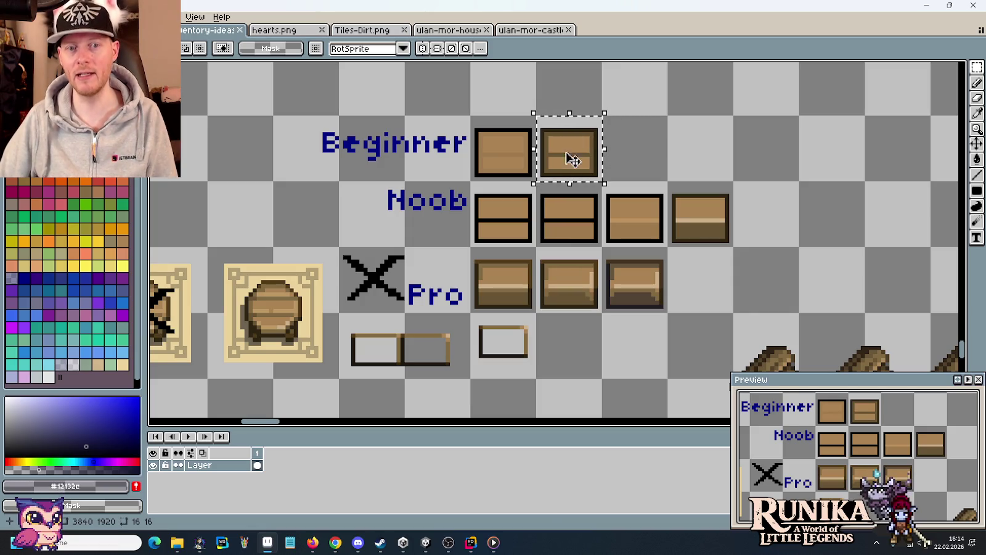
{"action": "left_click", "coordinate": [617, 157]}
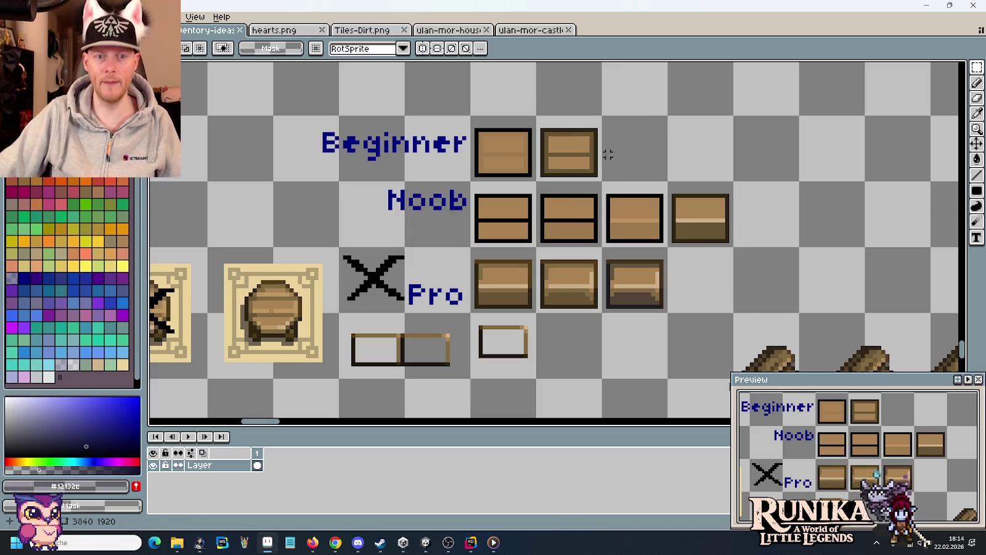
{"action": "left_click_drag", "start_coordinate": [488, 137], "coordinate": [526, 160]}
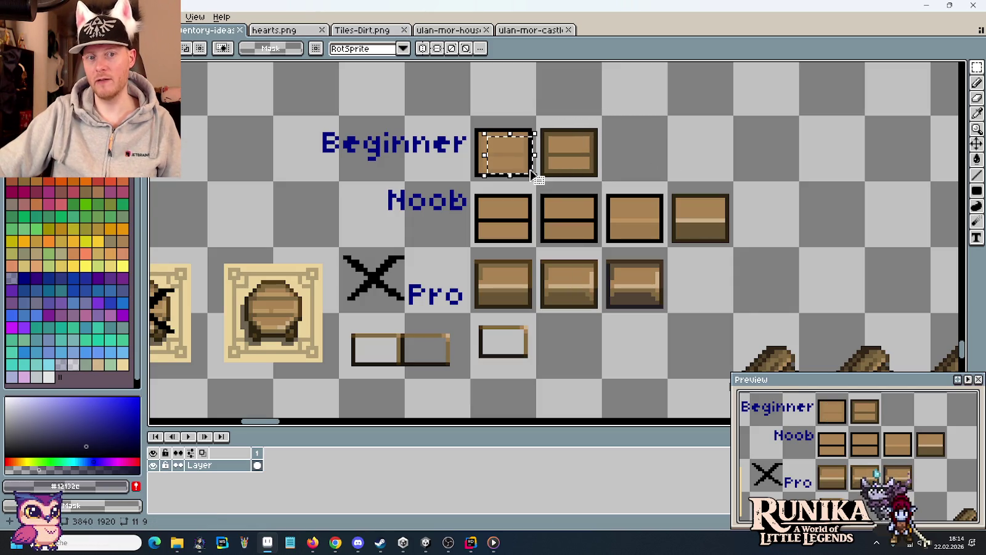
{"action": "key", "text": "ctrl+d"}
Measure the second Noob chest's lid band and the third and fourth Noob chests.
{"action": "left_click_drag", "start_coordinate": [548, 222], "coordinate": [584, 242]}
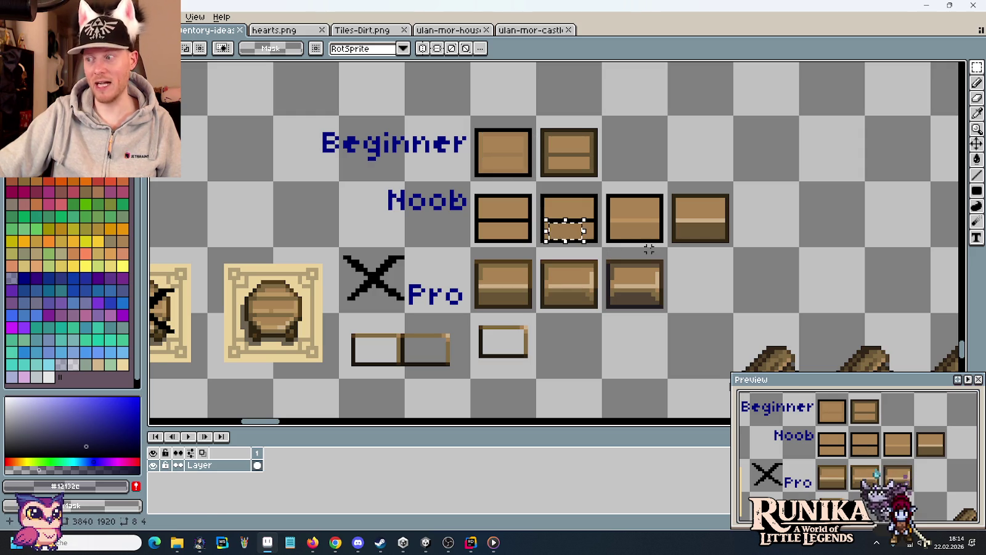
{"action": "key", "text": "ctrl+d"}
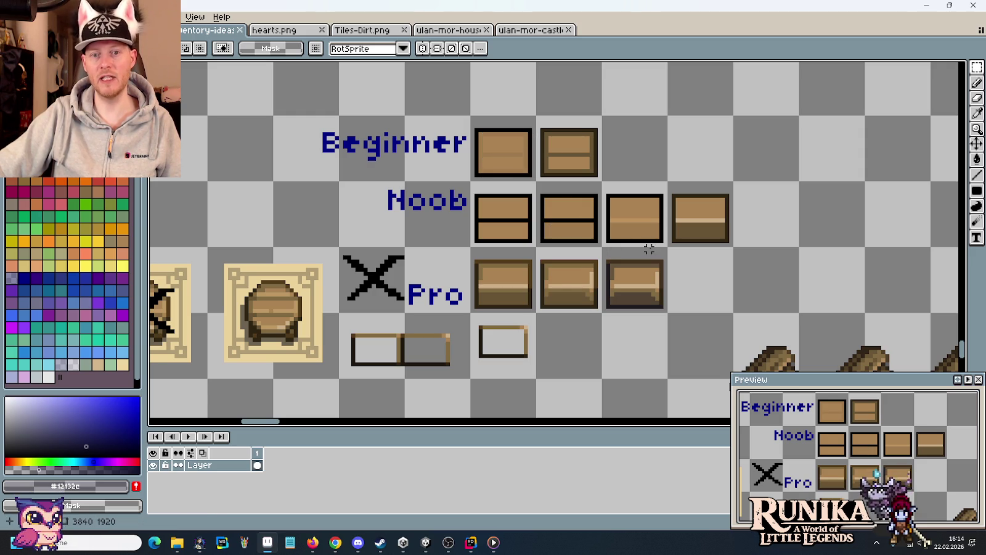
{"action": "left_click_drag", "start_coordinate": [603, 187], "coordinate": [641, 250]}
{"action": "key", "text": "ctrl+d"}
{"action": "left_click_drag", "start_coordinate": [670, 191], "coordinate": [730, 245]}
{"action": "key", "text": "ctrl+d"}
{"action": "left_click_drag", "start_coordinate": [604, 179], "coordinate": [728, 246]}
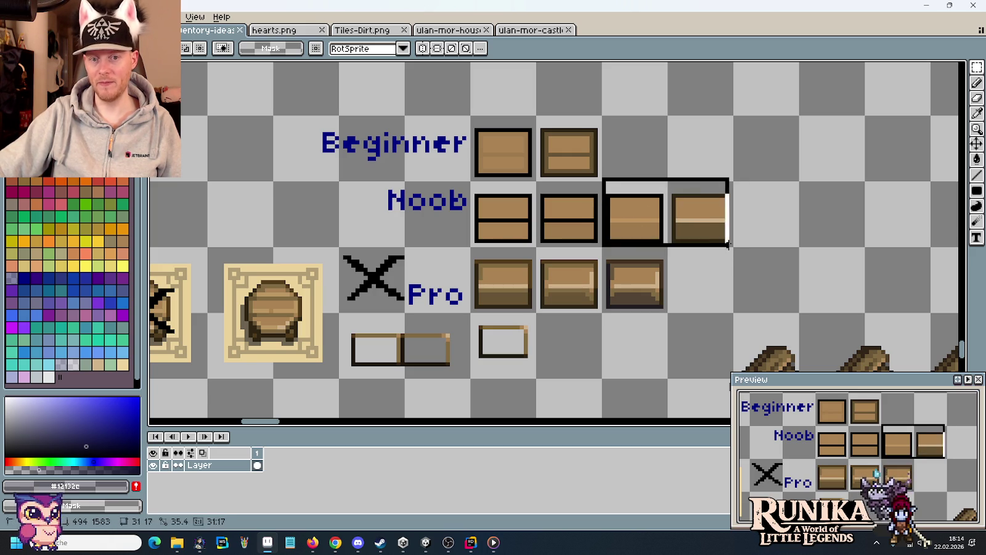
{"action": "key", "text": "ctrl+d"}
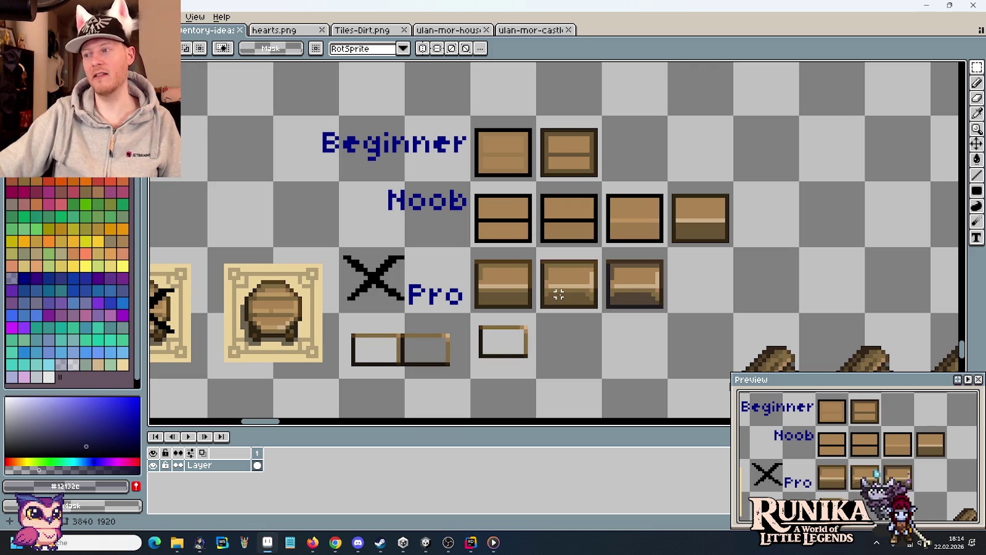
Select single chest slot tiles, including the middle Noob and Pro chests, then deselect.
{"action": "left_click", "coordinate": [703, 208]}
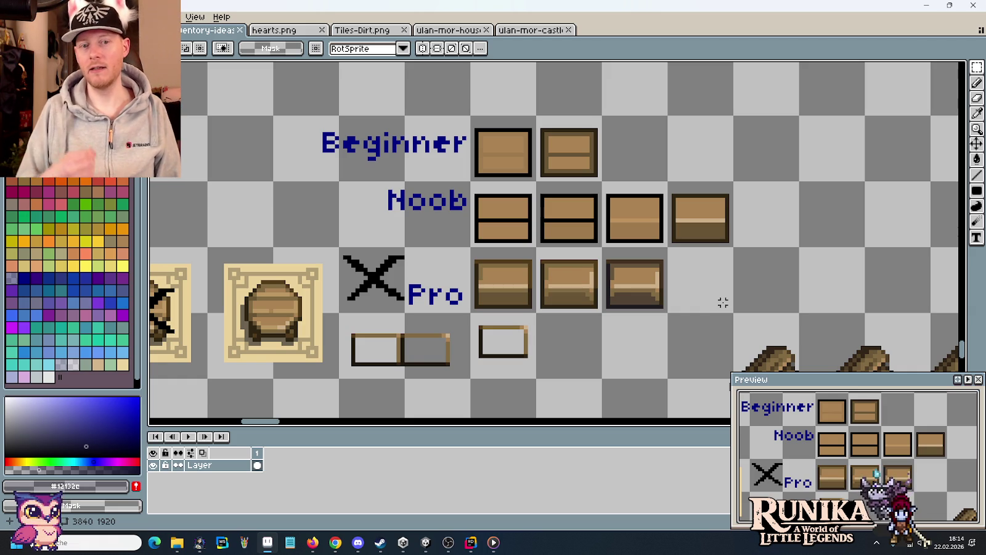
{"action": "left_click", "coordinate": [579, 220]}
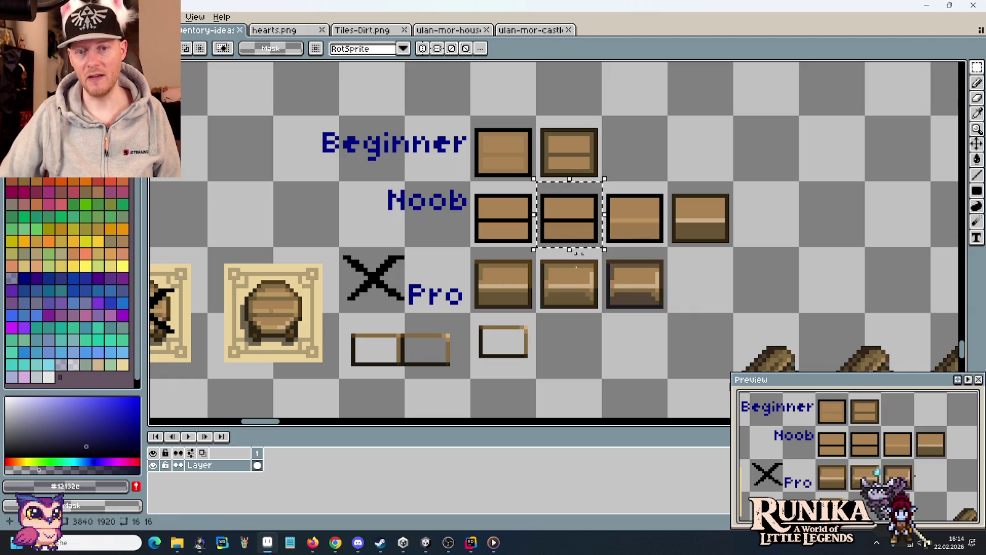
{"action": "left_click", "coordinate": [571, 284]}
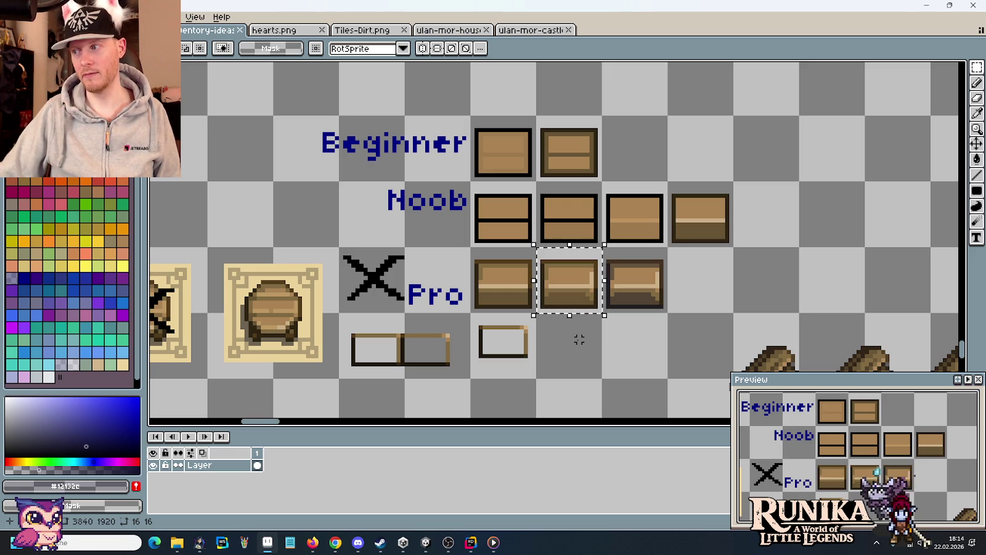
{"action": "key", "text": "ctrl+d"}
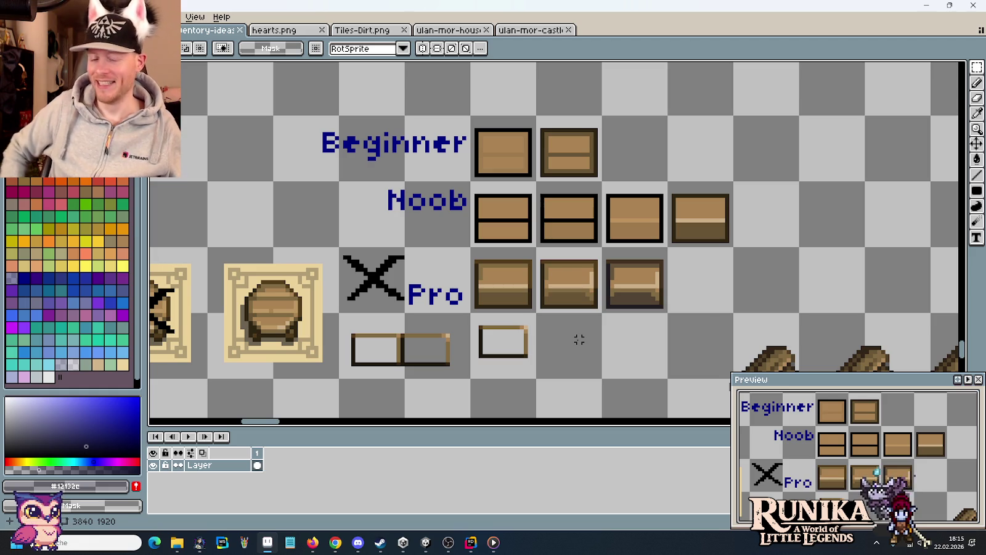
Measure the house area on the blueprint book's right page.
{"action": "scroll", "coordinate": [580, 339], "scroll_direction": "down", "scroll_amount": 1}
{"action": "scroll", "coordinate": [575, 336], "scroll_direction": "down", "scroll_amount": 1}
{"action": "scroll", "coordinate": [555, 342], "scroll_direction": "down", "scroll_amount": 1}
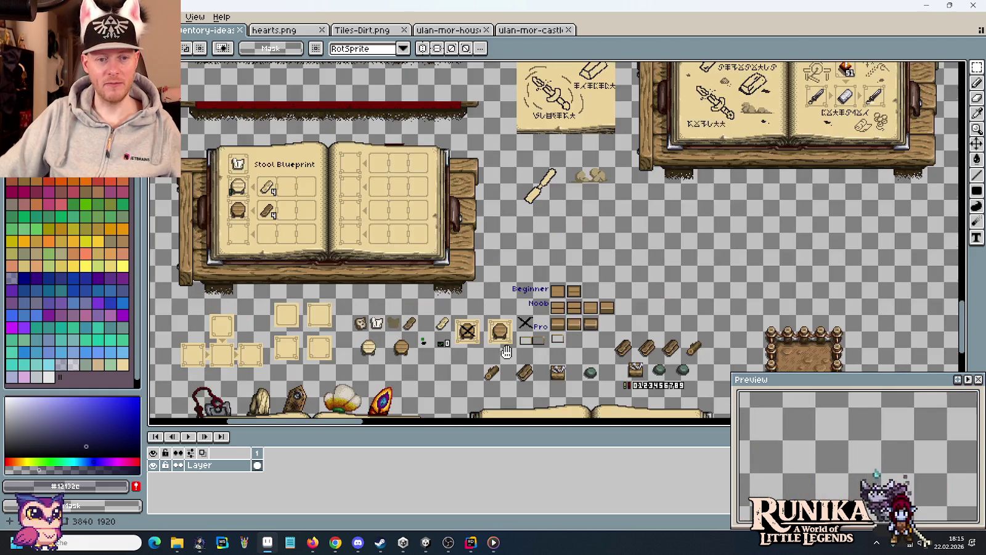
{"action": "left_click_drag", "start_coordinate": [505, 352], "coordinate": [510, 184]}
{"action": "scroll", "coordinate": [509, 292], "scroll_direction": "up", "scroll_amount": 1}
{"action": "scroll", "coordinate": [518, 277], "scroll_direction": "up", "scroll_amount": 1}
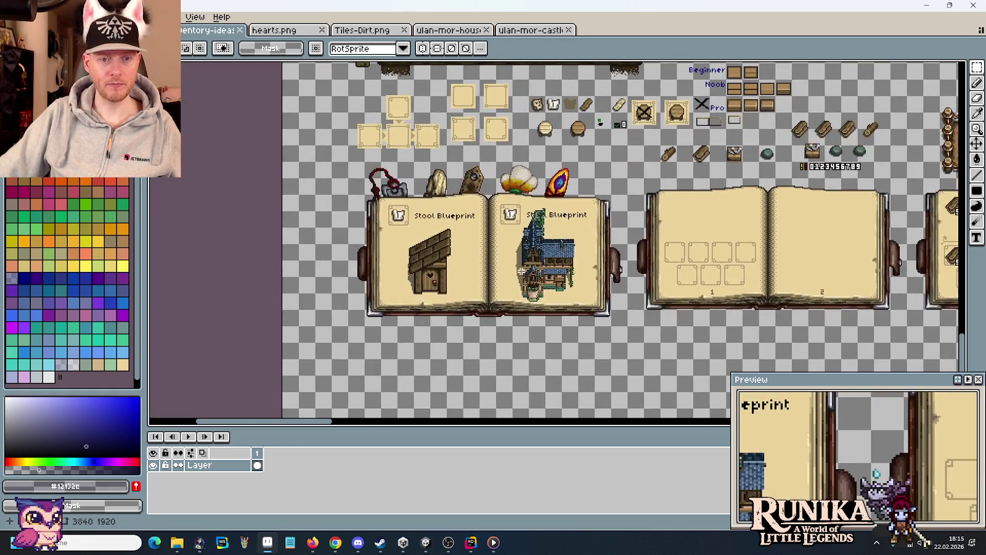
{"action": "scroll", "coordinate": [521, 271], "scroll_direction": "up", "scroll_amount": 1}
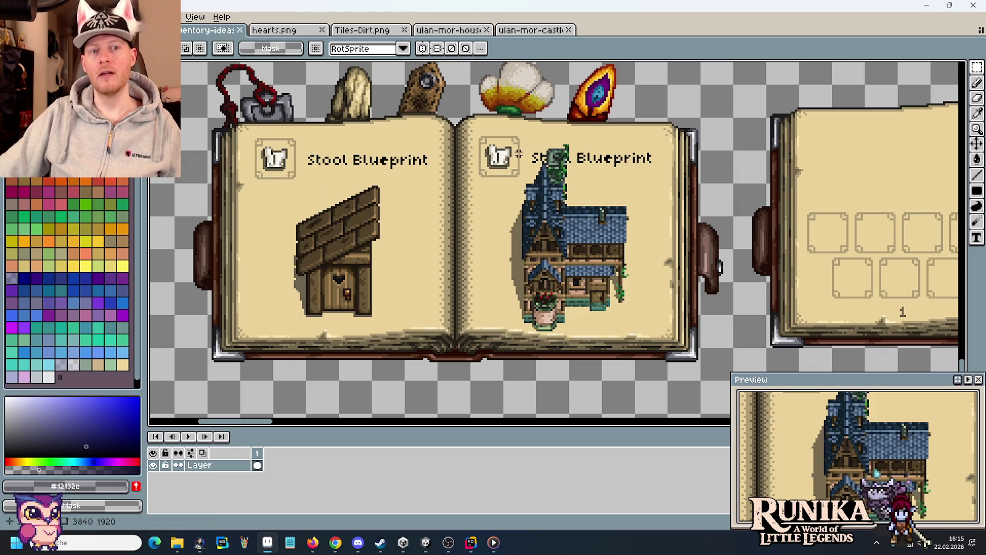
{"action": "left_click_drag", "start_coordinate": [467, 126], "coordinate": [530, 191]}
{"action": "left_click", "coordinate": [597, 209]}
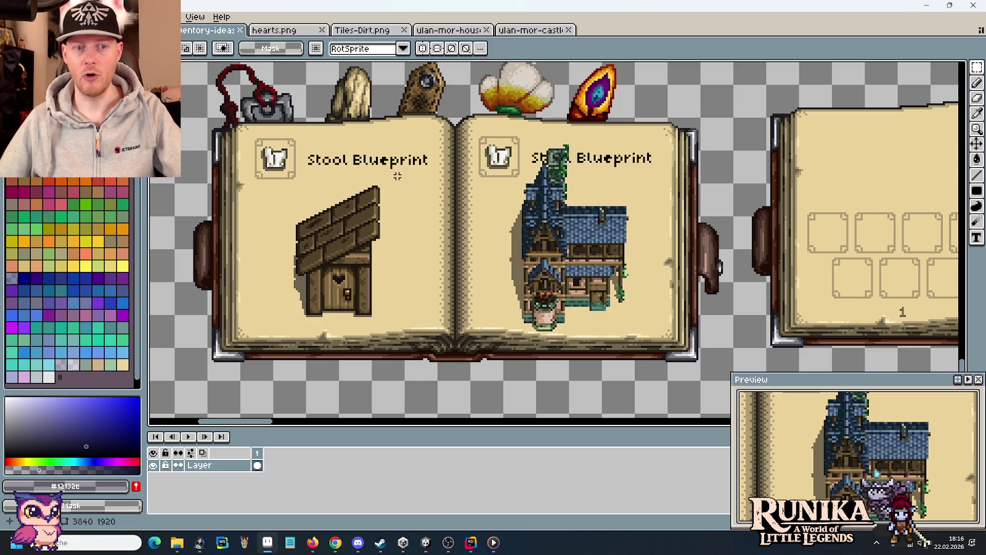
Select the 80×80 dirt tile beside the item books to check its size.
{"action": "scroll", "coordinate": [397, 176], "scroll_direction": "down", "scroll_amount": 2}
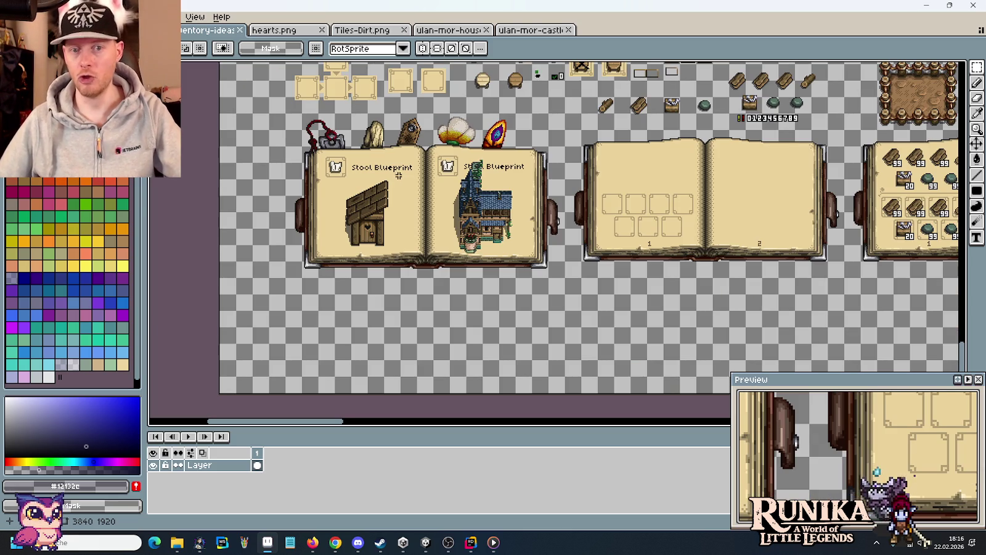
{"action": "left_click_drag", "start_coordinate": [661, 200], "coordinate": [616, 202]}
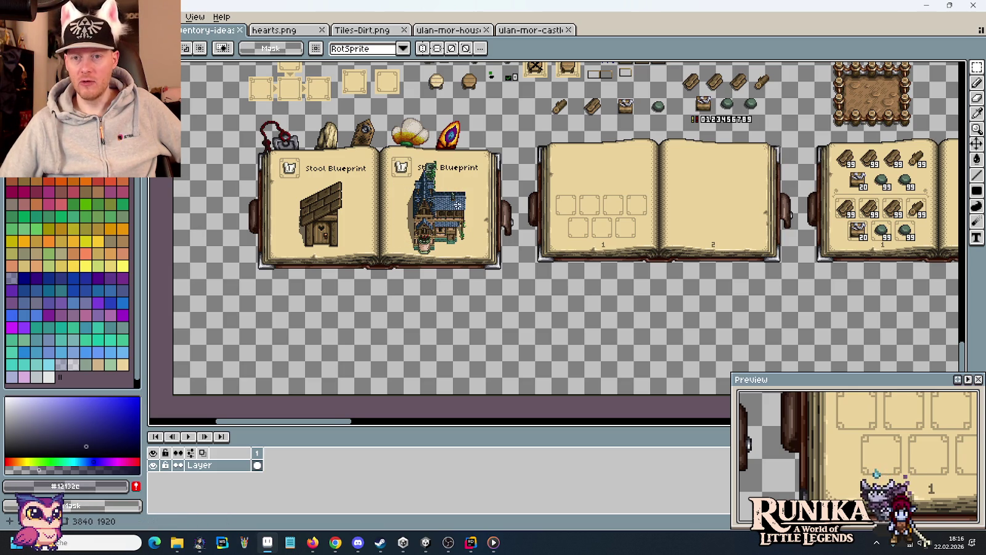
{"action": "left_click_drag", "start_coordinate": [511, 193], "coordinate": [351, 268]}
{"action": "left_click_drag", "start_coordinate": [625, 146], "coordinate": [700, 217]}
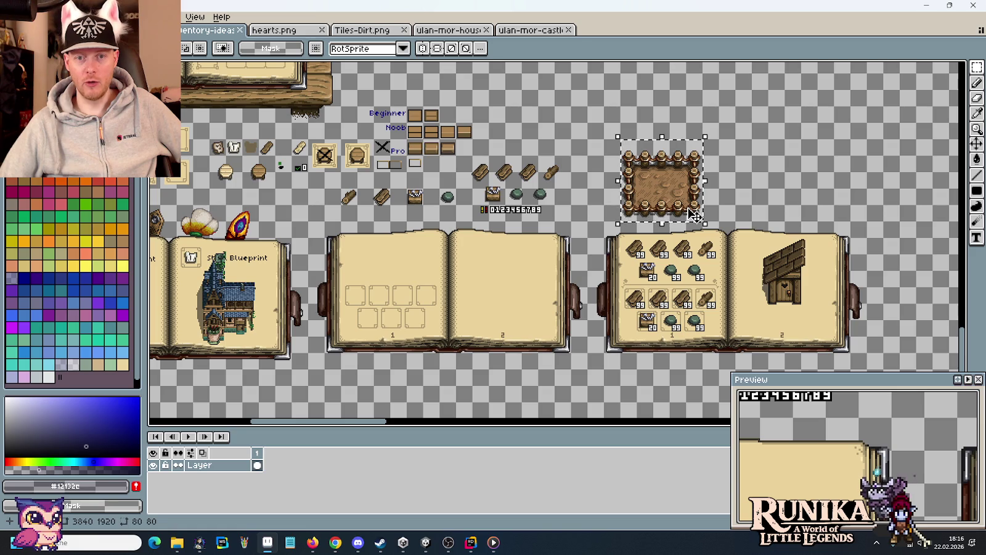
On the ulan-mor-castle sheet, marquee the right tower to check its size.
{"action": "left_click", "coordinate": [459, 31]}
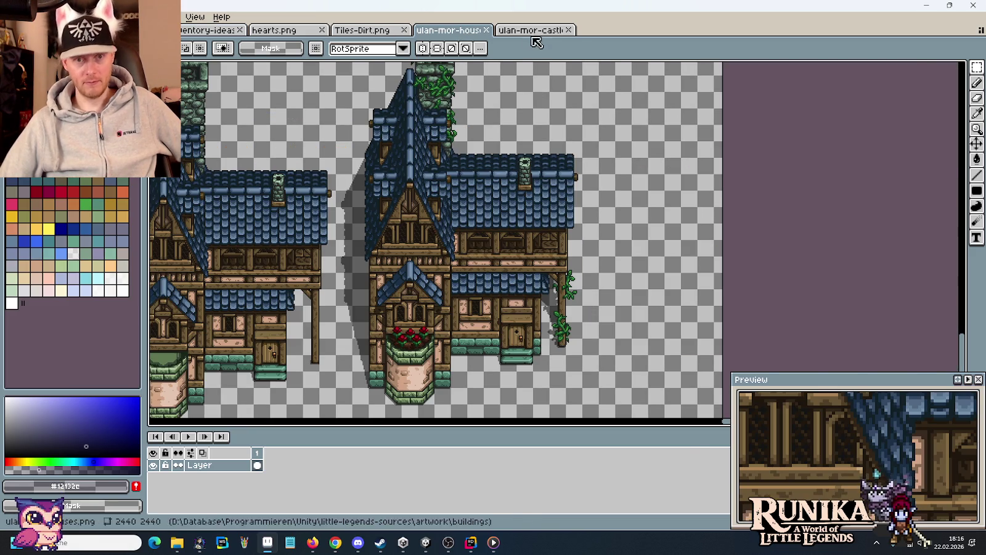
{"action": "left_click", "coordinate": [532, 31]}
{"action": "mouse_move", "coordinate": [834, 289]}
{"action": "left_mouse_down"}
{"action": "mouse_move", "coordinate": [751, 84]}
{"action": "mouse_move", "coordinate": [738, 87]}
{"action": "left_mouse_up"}
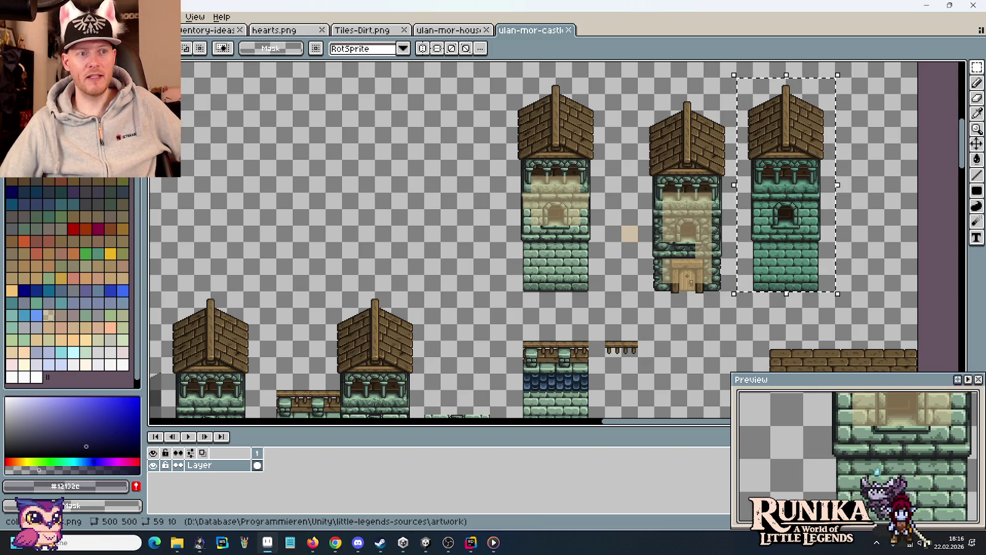
{"action": "scroll", "coordinate": [572, 231], "scroll_direction": "down", "scroll_amount": 2}
{"action": "scroll", "coordinate": [572, 231], "scroll_direction": "down", "scroll_amount": 3}
{"action": "scroll", "coordinate": [572, 231], "scroll_direction": "down", "scroll_amount": 3}
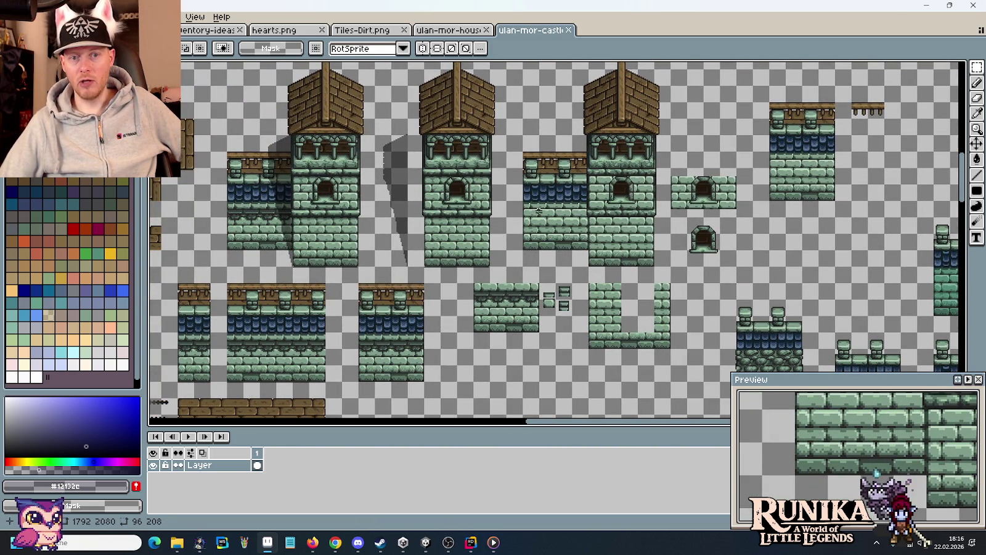
{"action": "left_click", "coordinate": [585, 258]}
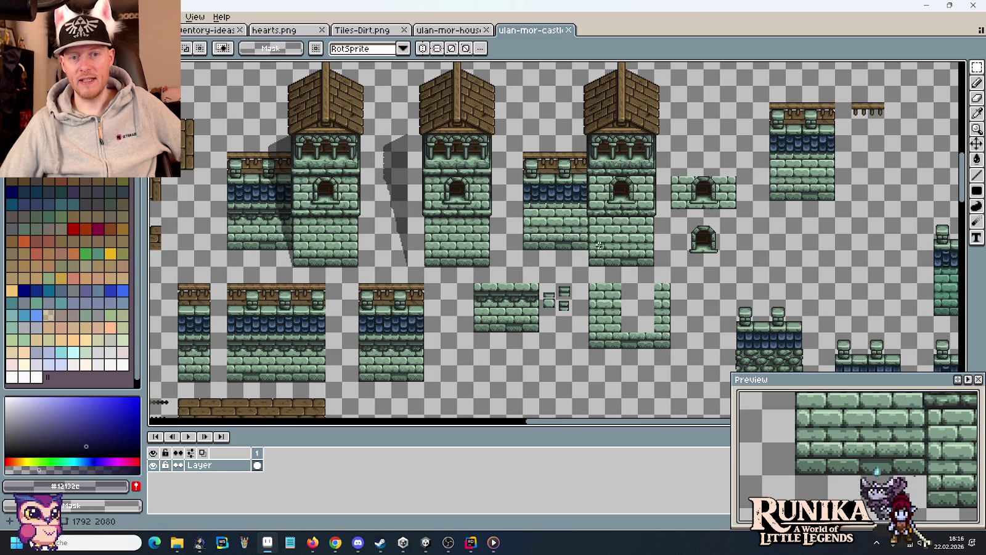
Measure a wall tile and a 16×16 section of tower wall.
{"action": "left_click_drag", "start_coordinate": [527, 242], "coordinate": [583, 221]}
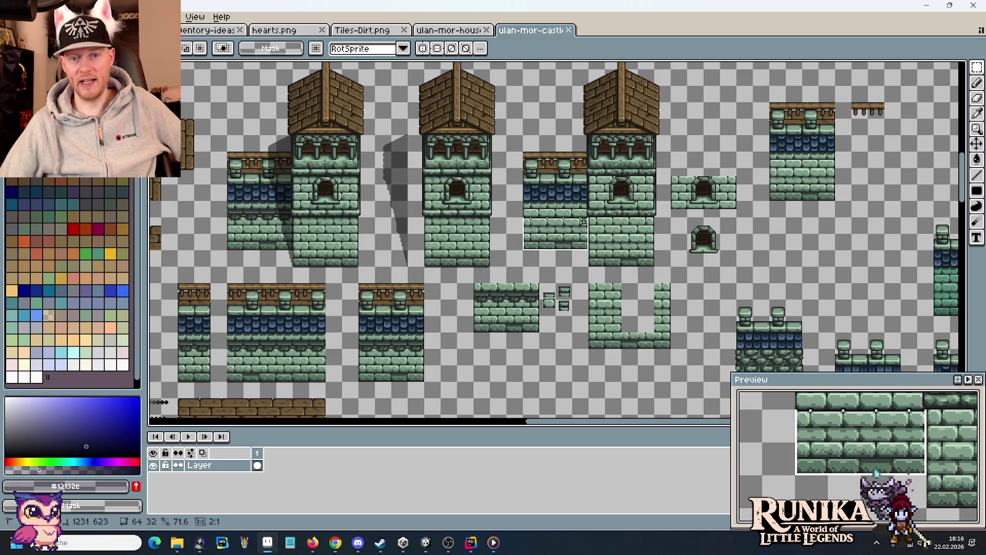
{"action": "scroll", "coordinate": [584, 221], "scroll_direction": "down", "scroll_amount": 10}
{"action": "scroll", "coordinate": [558, 181], "scroll_direction": "right", "scroll_amount": 3}
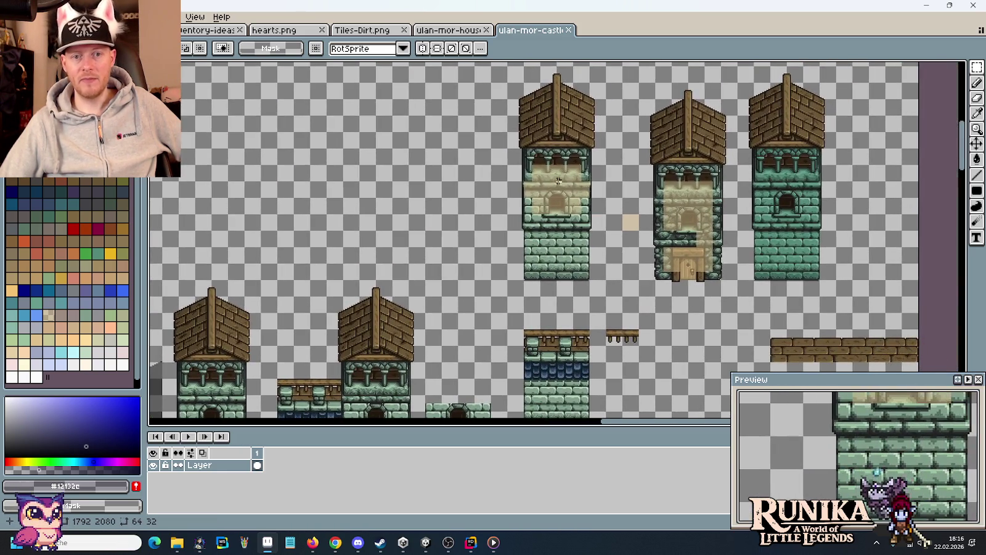
{"action": "scroll", "coordinate": [558, 181], "scroll_direction": "up", "scroll_amount": 2}
{"action": "left_click_drag", "start_coordinate": [465, 209], "coordinate": [473, 218]}
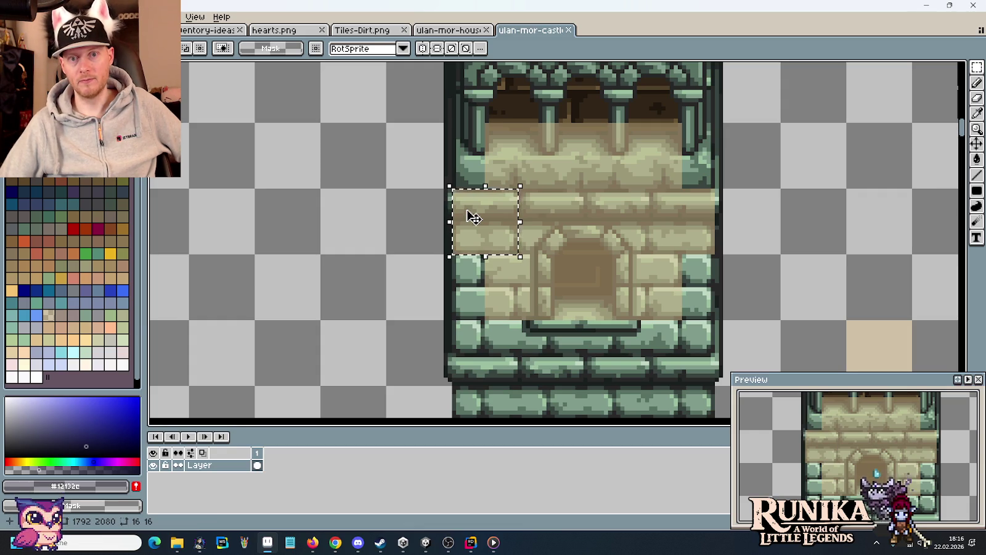
Zoom out, clear the tower-wall selection, and select the left tall tower.
{"action": "scroll", "coordinate": [474, 217], "scroll_direction": "down", "scroll_amount": 1}
{"action": "scroll", "coordinate": [467, 213], "scroll_direction": "down", "scroll_amount": 1}
{"action": "scroll", "coordinate": [473, 207], "scroll_direction": "down", "scroll_amount": 1}
{"action": "scroll", "coordinate": [534, 247], "scroll_direction": "left", "scroll_amount": 2}
{"action": "key", "text": "ctrl+d"}
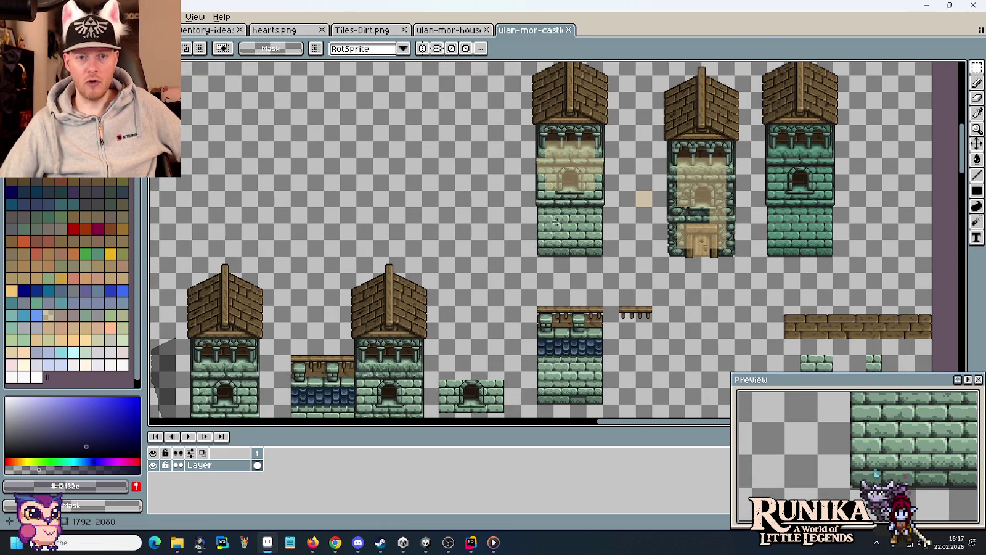
{"action": "left_click_drag", "start_coordinate": [586, 178], "coordinate": [572, 249]}
{"action": "left_click_drag", "start_coordinate": [507, 95], "coordinate": [608, 345]}
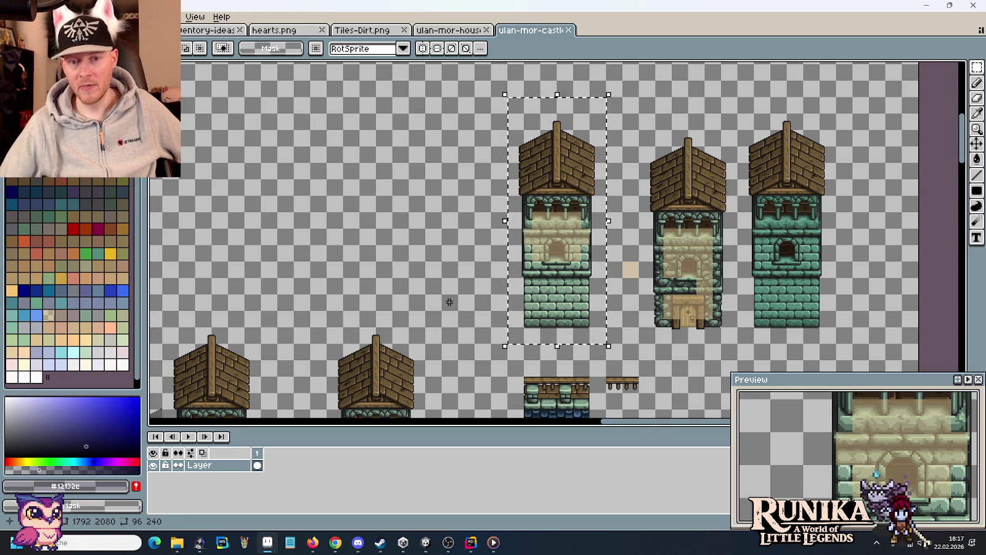
Copy the blue-tiled wall section up and left, above the lower row.
{"action": "left_click_drag", "start_coordinate": [450, 302], "coordinate": [555, 142]}
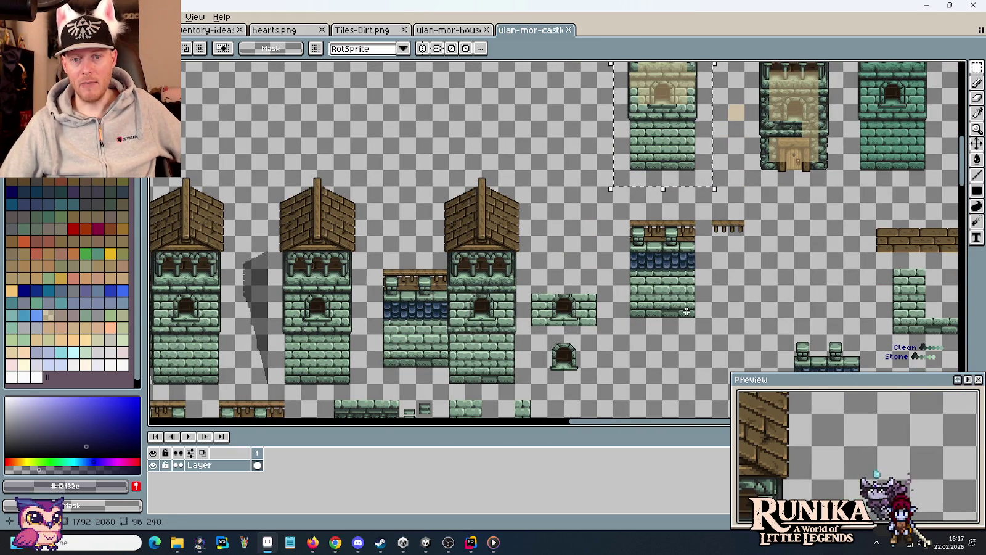
{"action": "left_click_drag", "start_coordinate": [696, 318], "coordinate": [630, 219]}
{"action": "mouse_move", "coordinate": [672, 277]}
{"action": "left_mouse_down"}
{"action": "mouse_move", "coordinate": [526, 116]}
{"action": "mouse_move", "coordinate": [561, 116]}
{"action": "mouse_move", "coordinate": [582, 242]}
{"action": "left_mouse_up"}
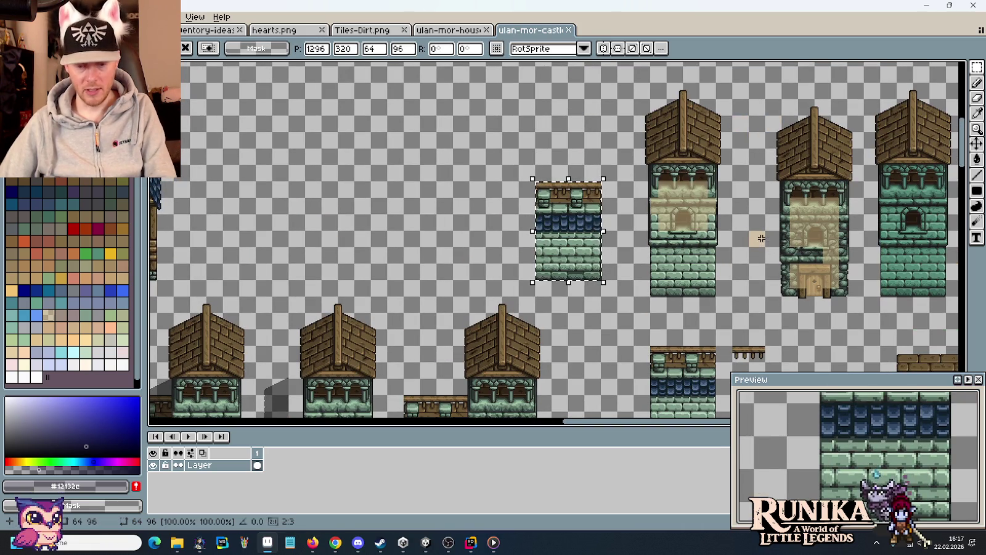
Line up the 64×112 tan-topped wall piece beside the first tall tower, then view the house sheet.
{"action": "mouse_move", "coordinate": [748, 231]}
{"action": "left_mouse_down"}
{"action": "mouse_move", "coordinate": [763, 244]}
{"action": "mouse_move", "coordinate": [590, 202]}
{"action": "mouse_move", "coordinate": [566, 212]}
{"action": "mouse_move", "coordinate": [584, 213]}
{"action": "left_mouse_up"}
{"action": "key", "text": "Return"}
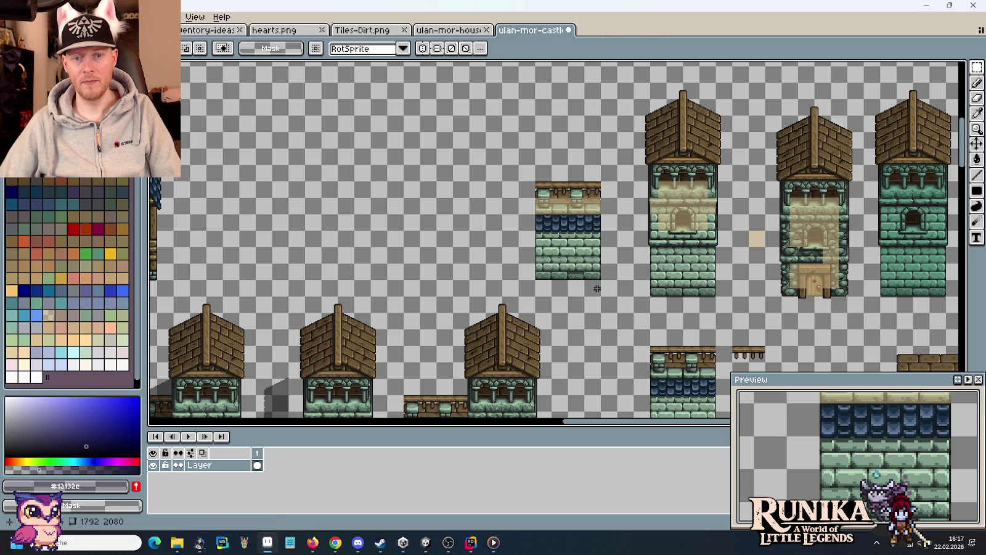
{"action": "left_click_drag", "start_coordinate": [599, 278], "coordinate": [549, 179]}
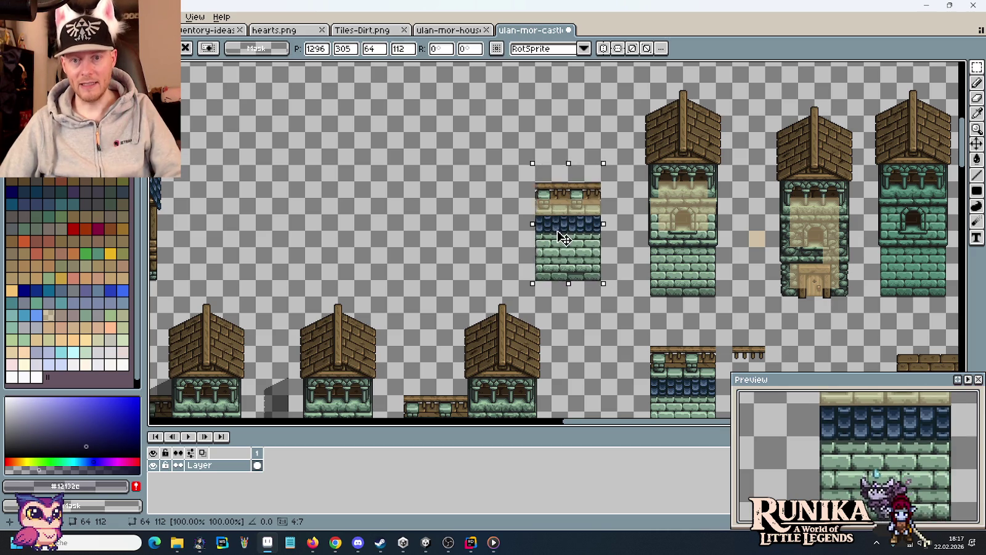
{"action": "left_click_drag", "start_coordinate": [567, 237], "coordinate": [616, 238]}
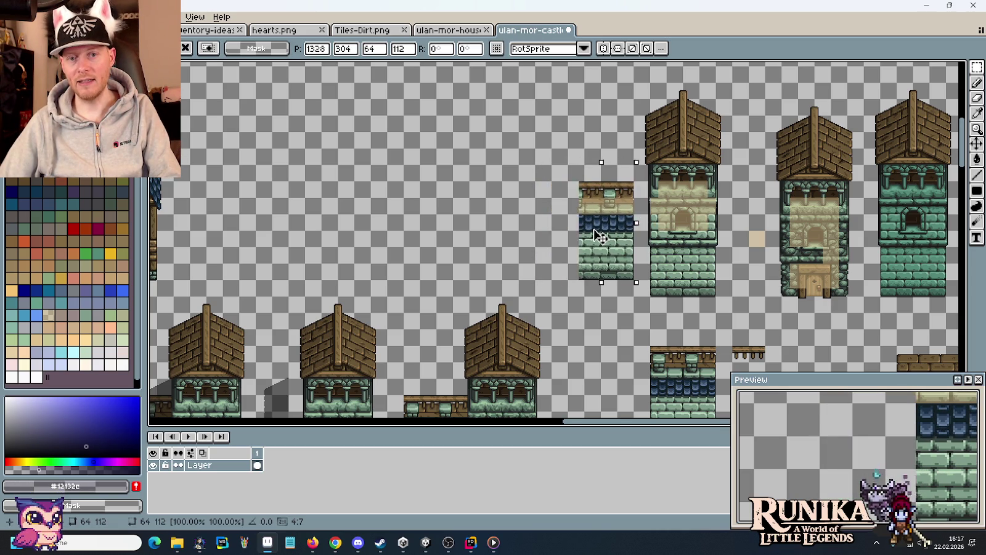
{"action": "mouse_move", "coordinate": [615, 237]}
{"action": "left_mouse_down"}
{"action": "mouse_move", "coordinate": [615, 253]}
{"action": "mouse_move", "coordinate": [617, 225]}
{"action": "mouse_move", "coordinate": [600, 242]}
{"action": "left_mouse_up"}
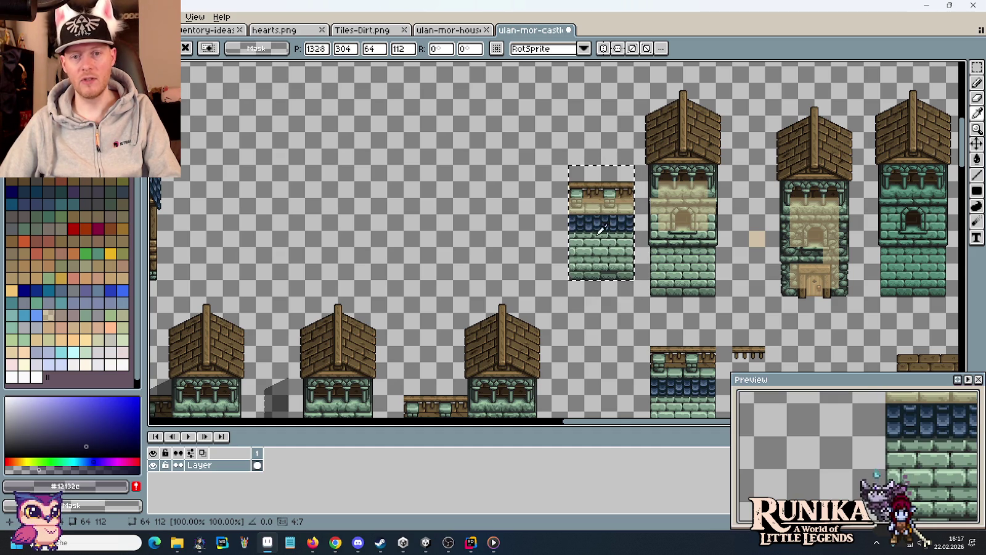
{"action": "key", "text": "ctrl+d"}
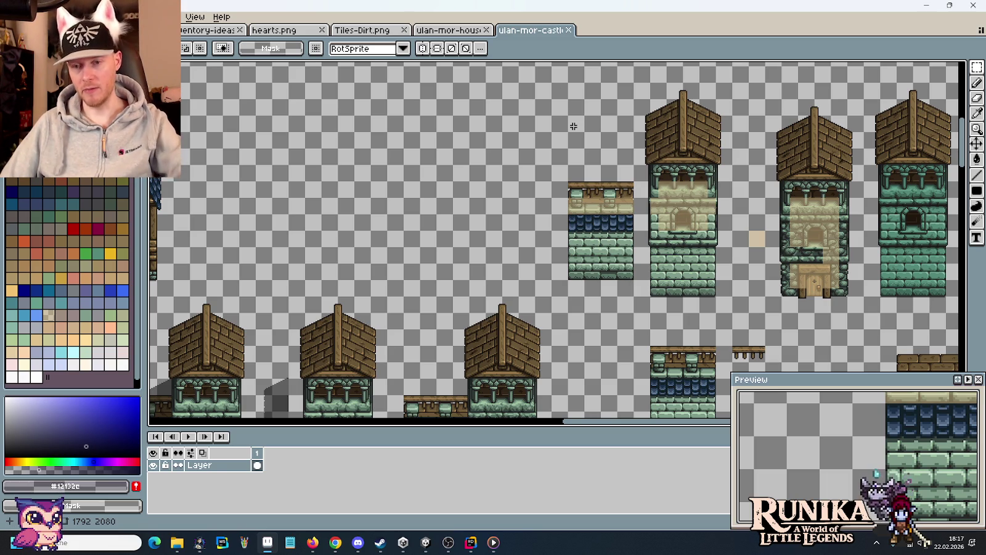
{"action": "left_click", "coordinate": [445, 30]}
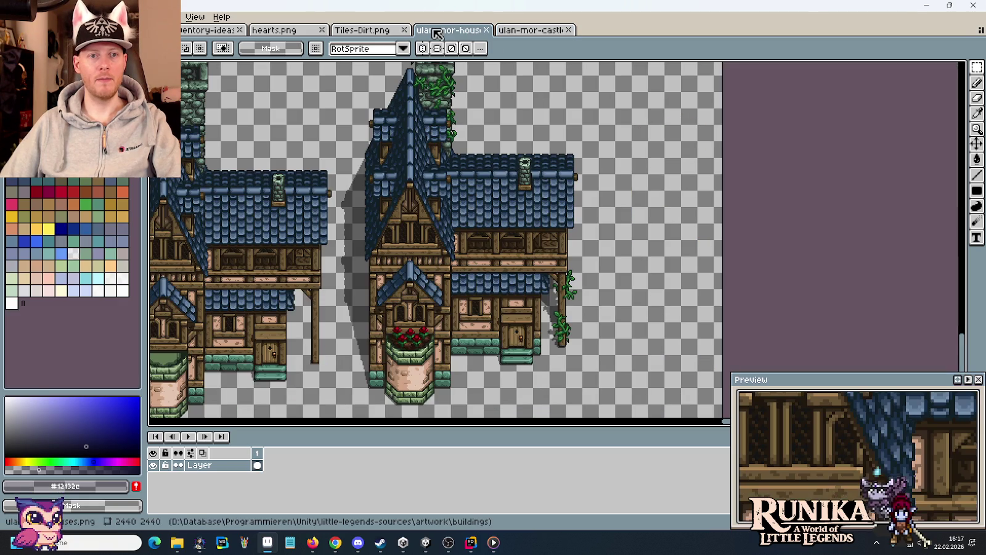
Show the inventory sheet's blueprint books with nothing selected, then bring Chrome forward.
{"action": "left_click", "coordinate": [210, 29]}
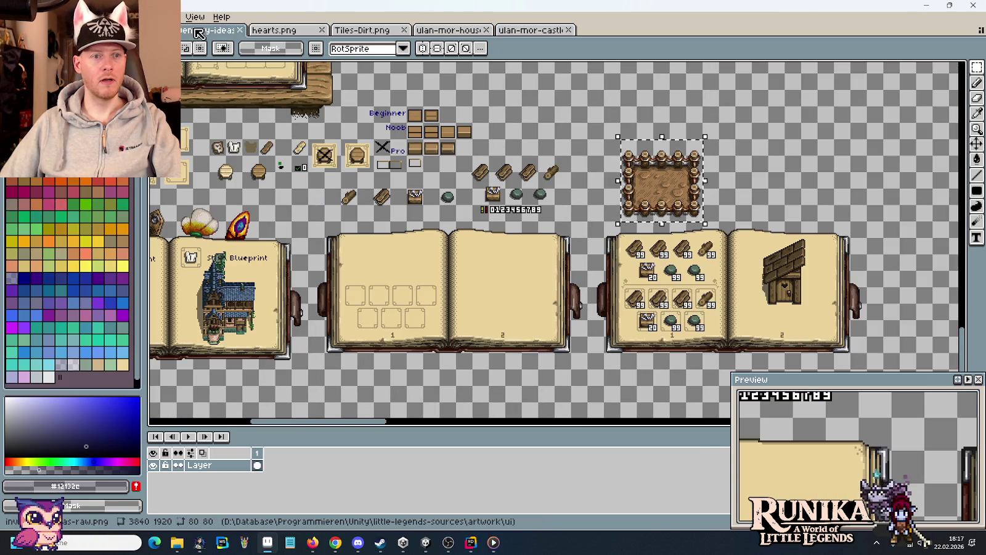
{"action": "left_click", "coordinate": [518, 230]}
{"action": "left_click_drag", "start_coordinate": [481, 264], "coordinate": [682, 200]}
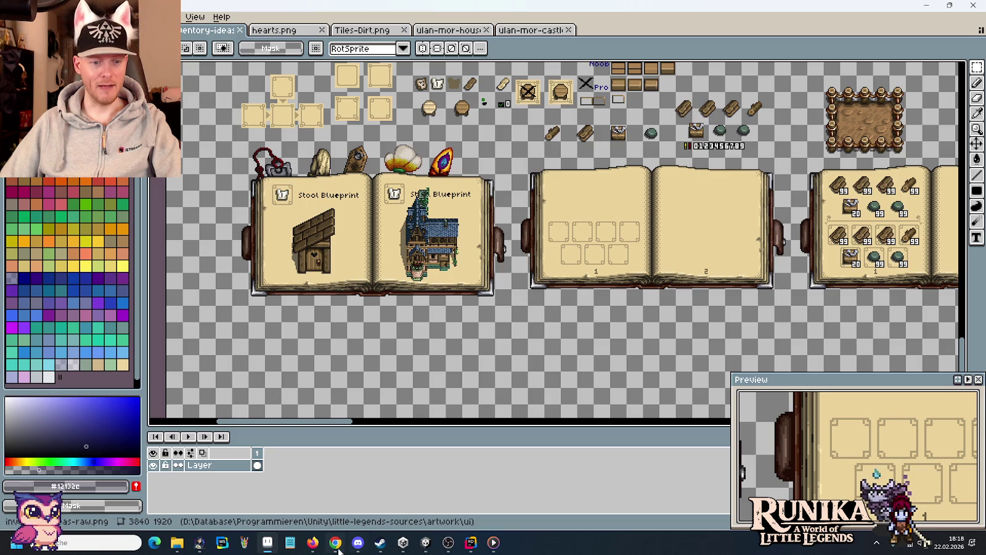
{"action": "left_click", "coordinate": [335, 542]}
{"action": "key", "text": "Escape"}
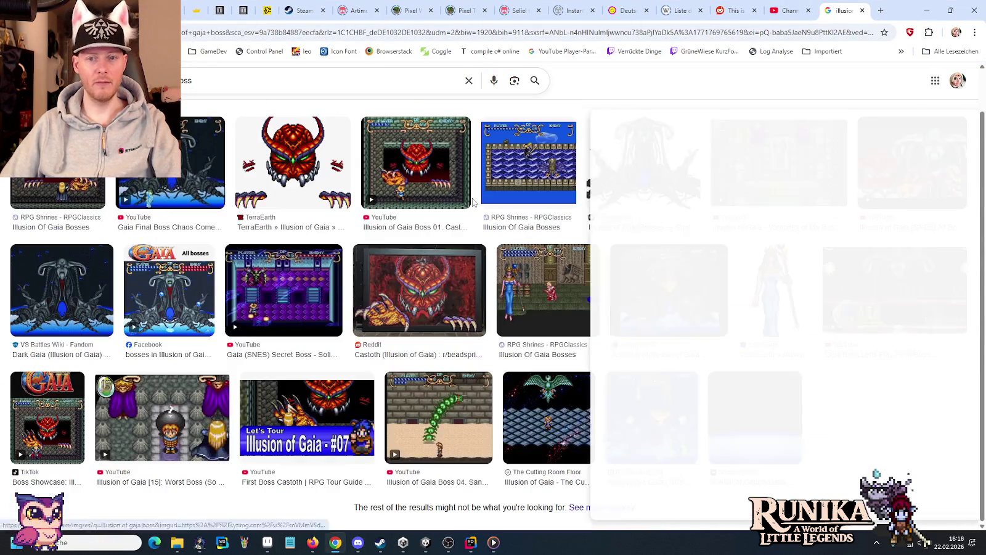
Review Stardew Valley townhall bundle images, enlarging The Missing Bundle, then return to the editor.
{"action": "key", "text": "alt+Left"}
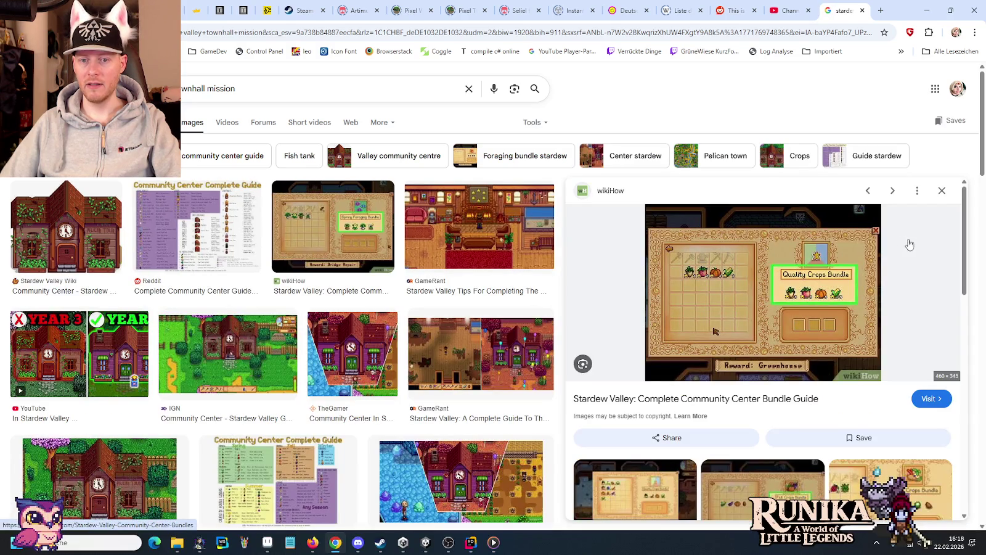
{"action": "scroll", "coordinate": [826, 308], "scroll_direction": "down", "scroll_amount": 3}
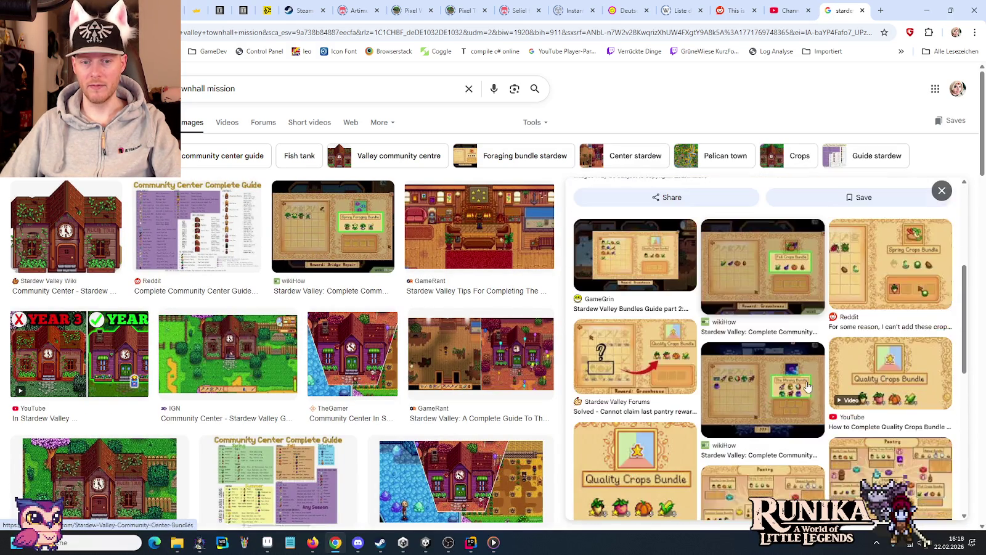
{"action": "scroll", "coordinate": [805, 381], "scroll_direction": "down", "scroll_amount": 3}
{"action": "left_click", "coordinate": [805, 382]}
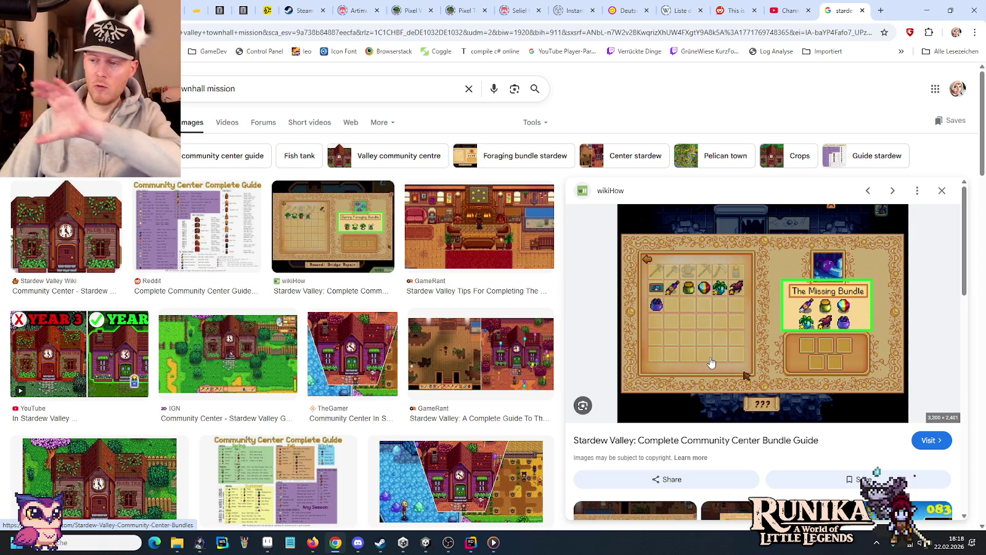
{"action": "key", "text": "alt+Tab"}
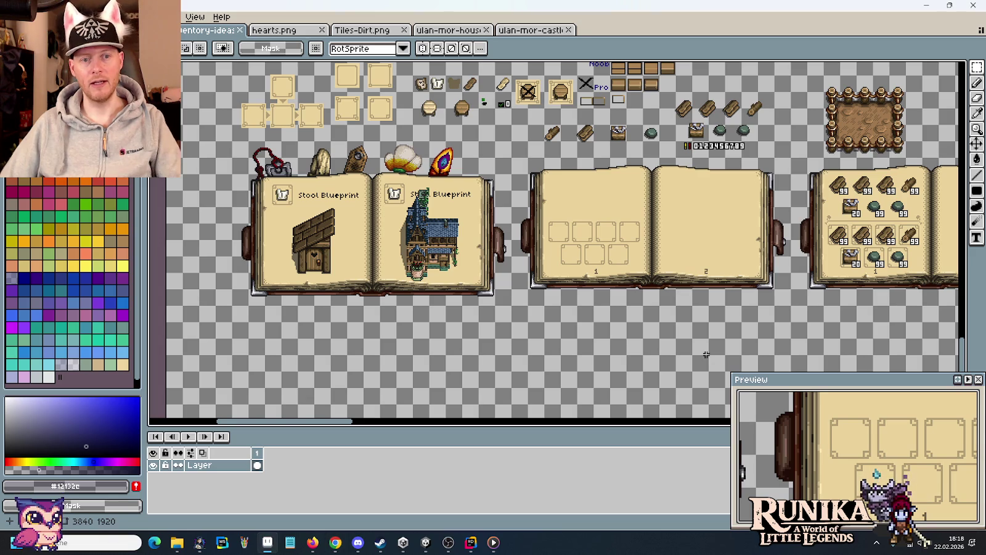
Browse little-legends-sources into the screenshots folder and open repair-table.png.
{"action": "left_click", "coordinate": [177, 543]}
{"action": "scroll", "coordinate": [554, 196], "scroll_direction": "up", "scroll_amount": 3}
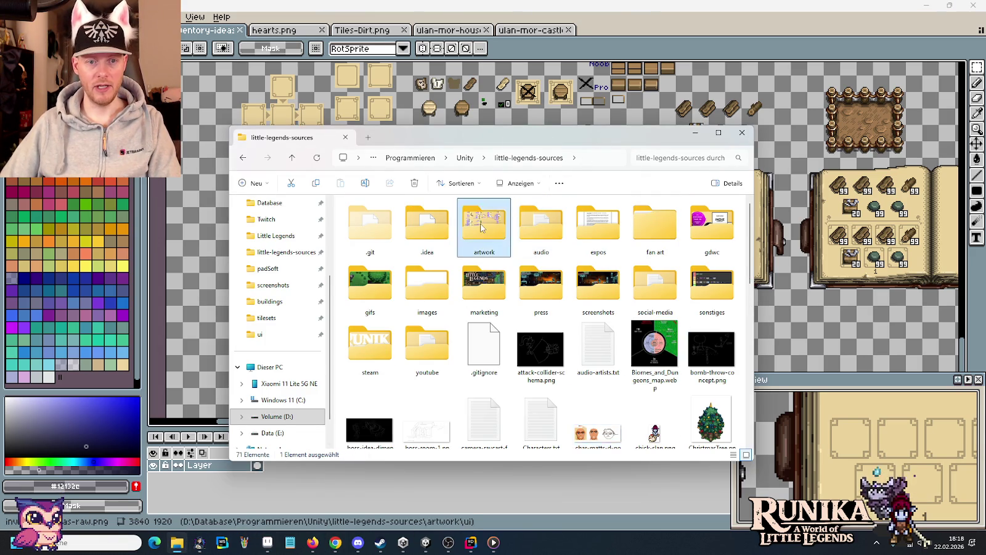
{"action": "double_click", "coordinate": [484, 218]}
{"action": "scroll", "coordinate": [574, 347], "scroll_direction": "down", "scroll_amount": 2}
{"action": "key", "text": "alt+Left"}
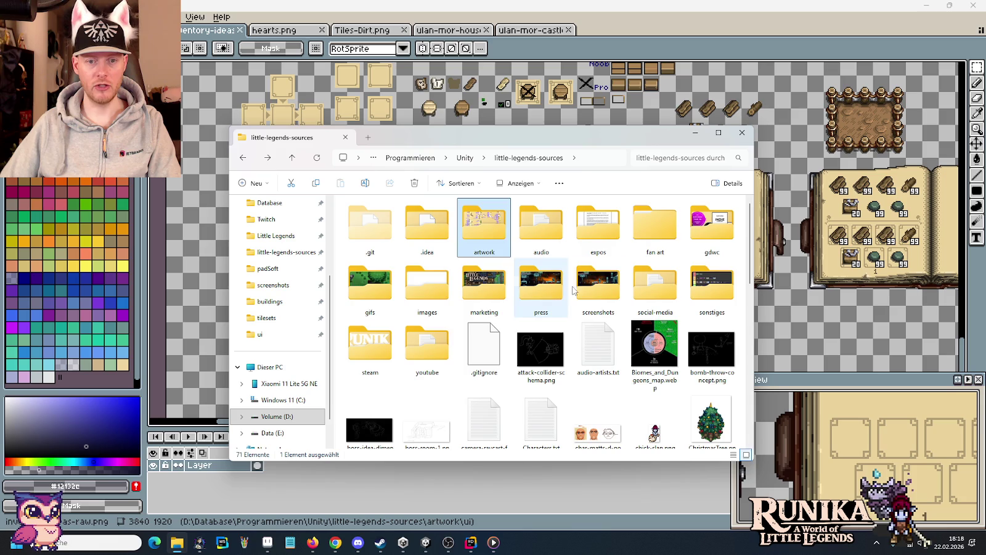
{"action": "double_click", "coordinate": [598, 287]}
{"action": "scroll", "coordinate": [600, 288], "scroll_direction": "down", "scroll_amount": 3}
{"action": "scroll", "coordinate": [599, 290], "scroll_direction": "down", "scroll_amount": 2}
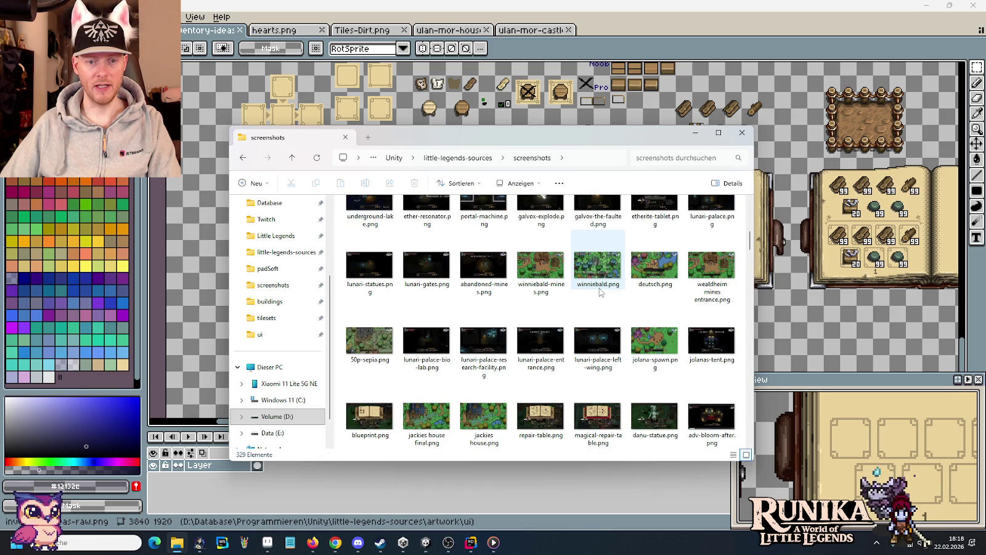
{"action": "left_click", "coordinate": [537, 419]}
{"action": "double_click", "coordinate": [536, 416]}
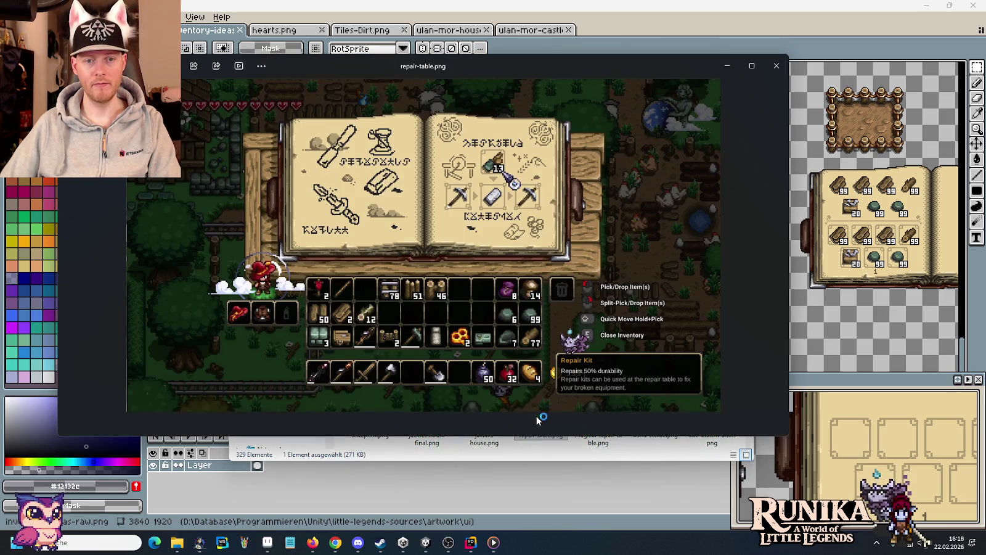
Maximize the repair-table.png screenshot in Photos, then switch back to the editor.
{"action": "left_click", "coordinate": [747, 62]}
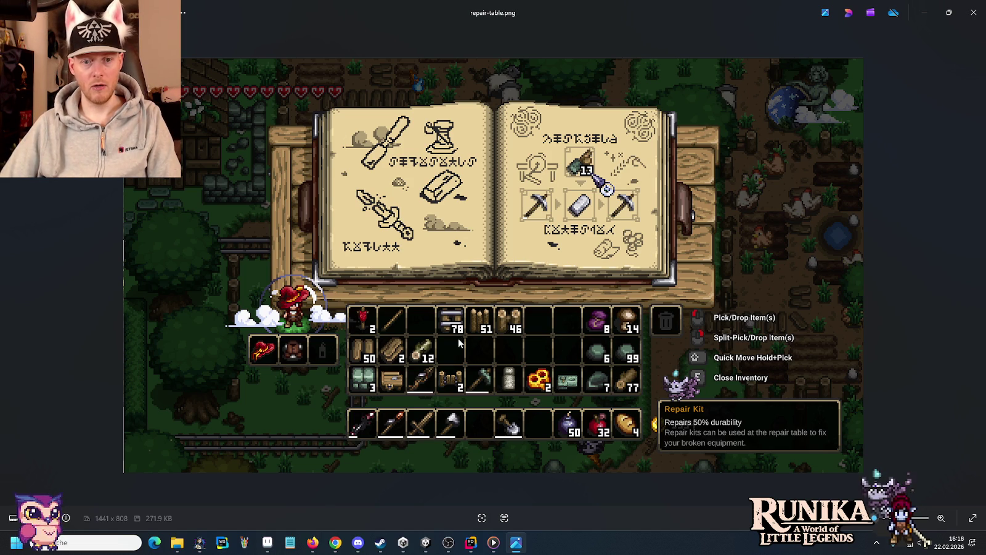
{"action": "key", "text": "alt+Tab"}
{"action": "key", "text": "alt+Tab"}
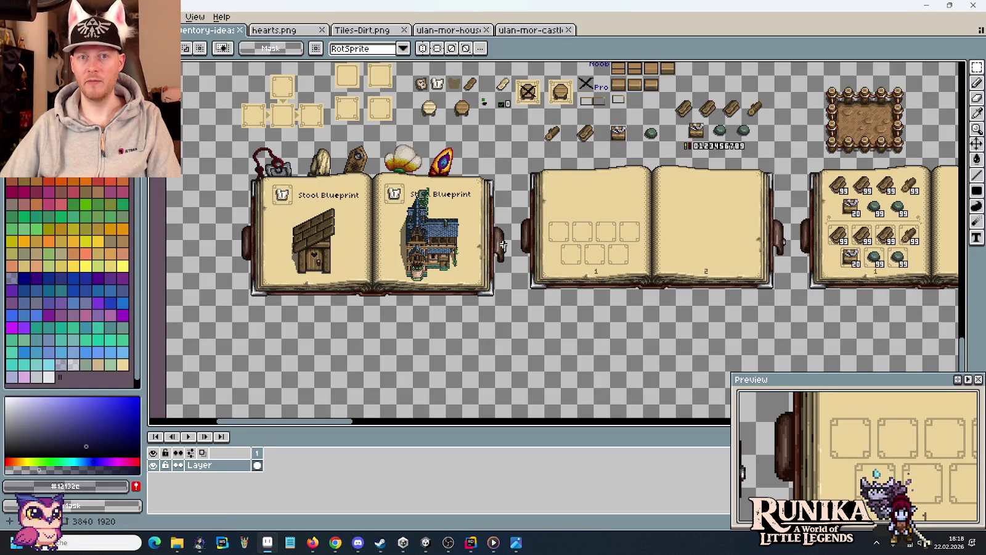
Glance back at the repair-table screenshot and return to the inventory sheet.
{"action": "key", "text": "alt+Tab"}
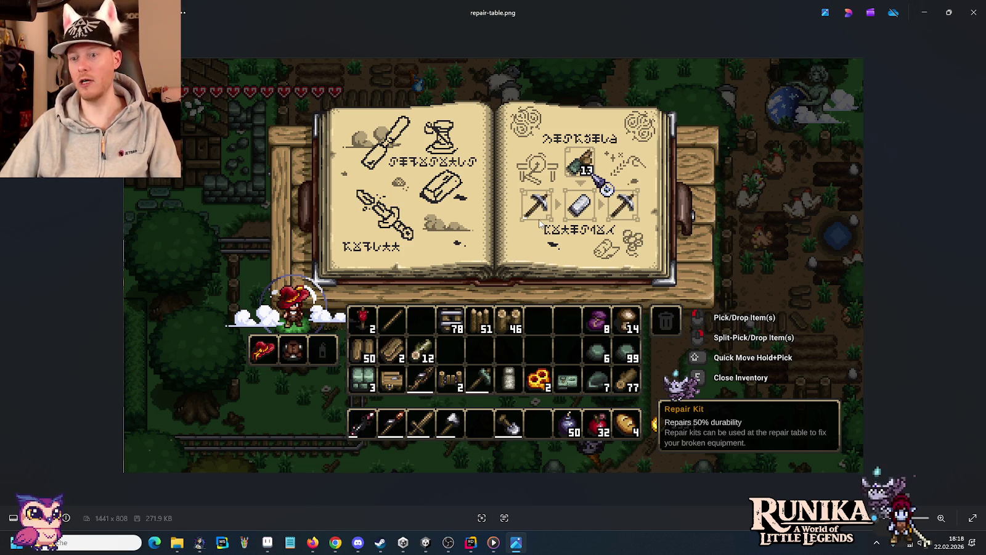
{"action": "key", "text": "alt+Tab"}
{"action": "scroll", "coordinate": [538, 220], "scroll_direction": "right", "scroll_amount": 2}
{"action": "scroll", "coordinate": [484, 225], "scroll_direction": "right", "scroll_amount": 3}
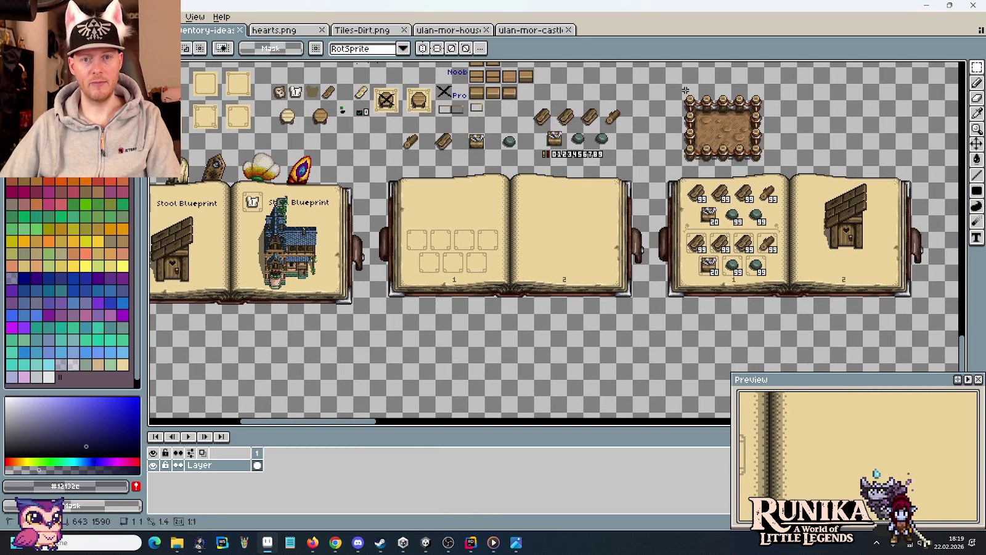
Marquee the fenced dirt tile, the empty middle blueprint book, and the left page's upper item slots.
{"action": "left_click_drag", "start_coordinate": [679, 81], "coordinate": [767, 168]}
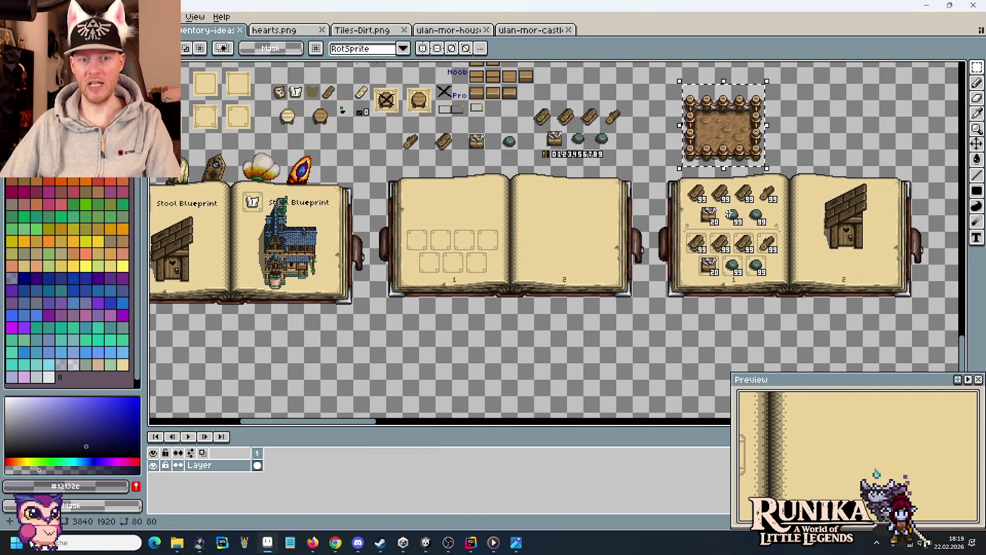
{"action": "left_click_drag", "start_coordinate": [646, 293], "coordinate": [376, 177]}
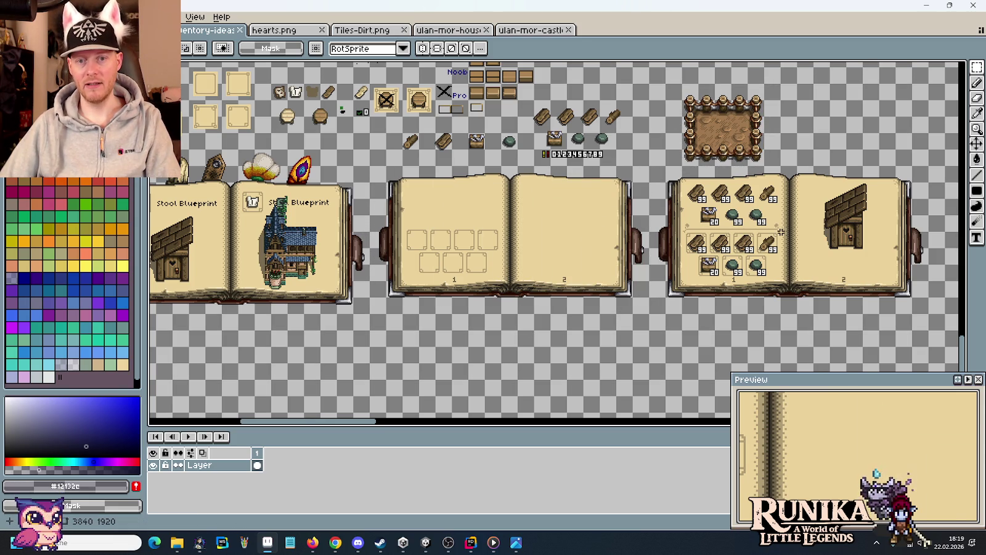
{"action": "scroll", "coordinate": [780, 233], "scroll_direction": "up", "scroll_amount": 2}
{"action": "left_click_drag", "start_coordinate": [408, 109], "coordinate": [592, 197]}
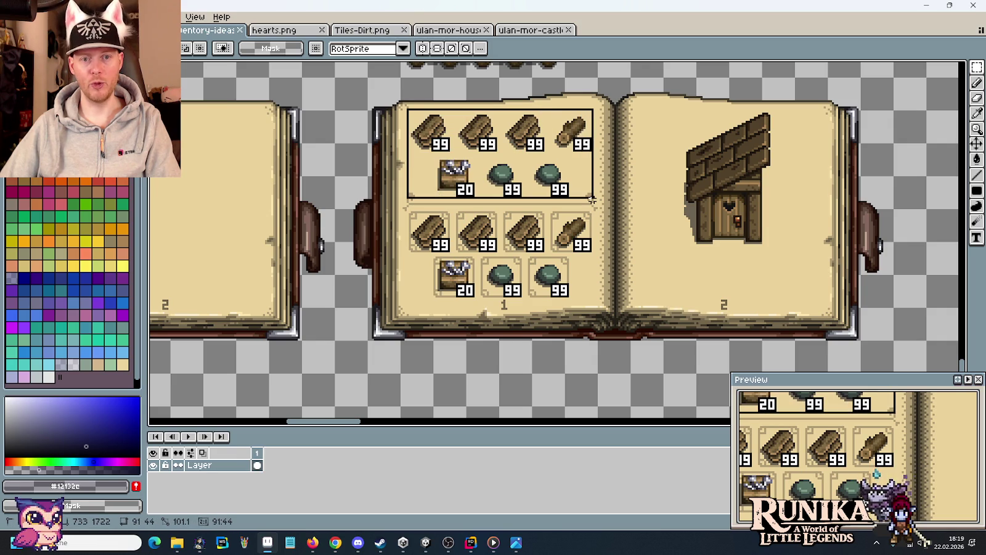
{"action": "left_click_drag", "start_coordinate": [556, 120], "coordinate": [610, 170]}
{"action": "key", "text": "ctrl+d"}
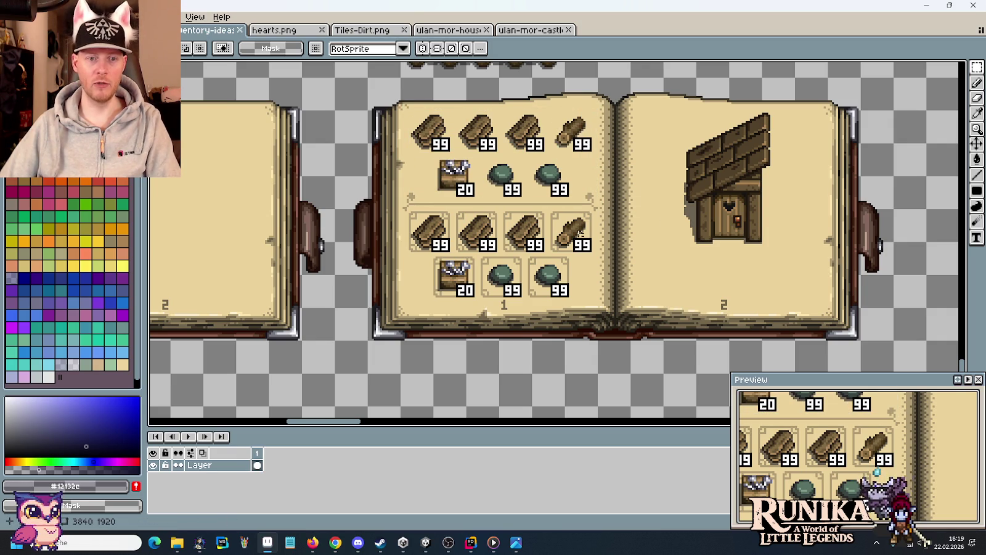
{"action": "left_click_drag", "start_coordinate": [411, 210], "coordinate": [604, 312]}
{"action": "left_click", "coordinate": [456, 225]}
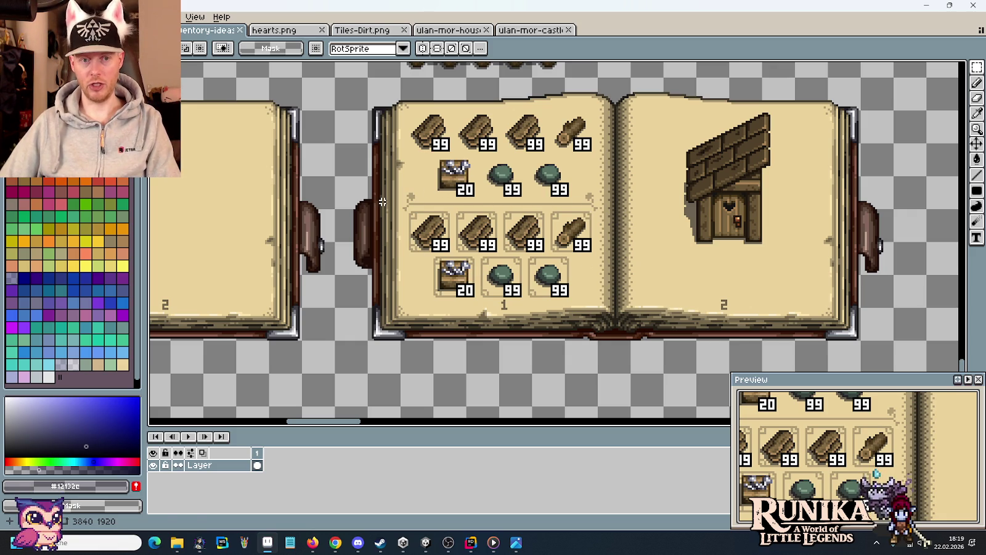
{"action": "left_click_drag", "start_coordinate": [383, 201], "coordinate": [621, 319]}
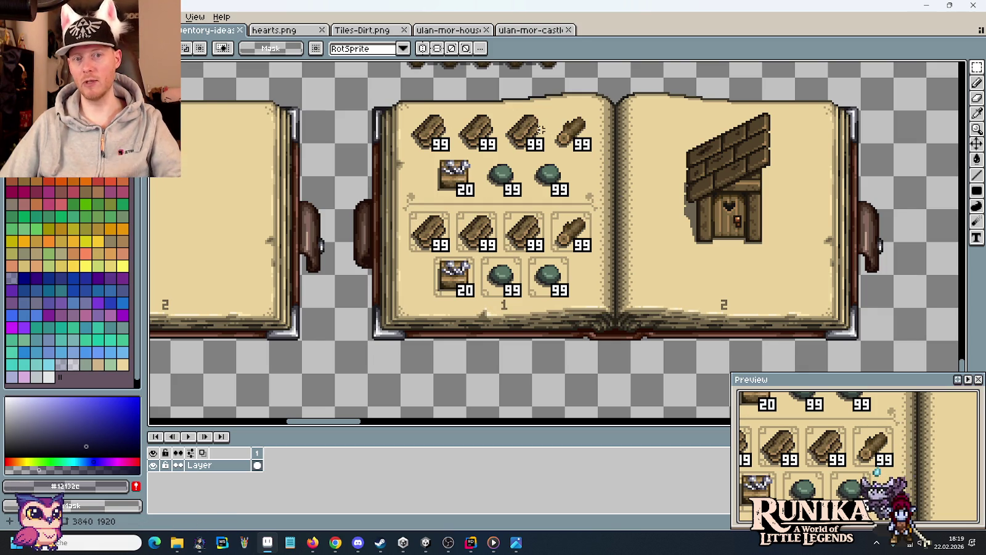
{"action": "left_click_drag", "start_coordinate": [553, 104], "coordinate": [404, 154]}
{"action": "left_click_drag", "start_coordinate": [392, 200], "coordinate": [609, 337]}
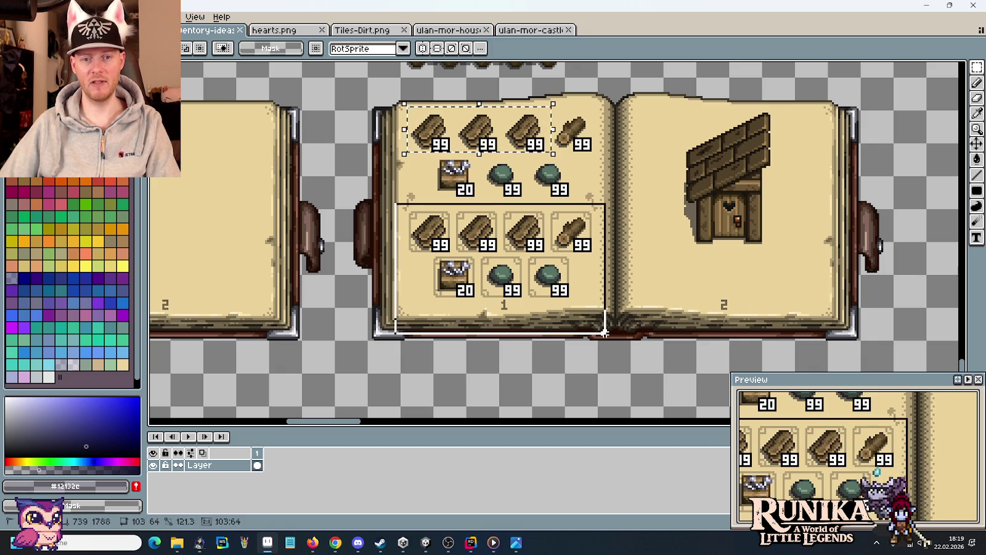
{"action": "left_click", "coordinate": [664, 322]}
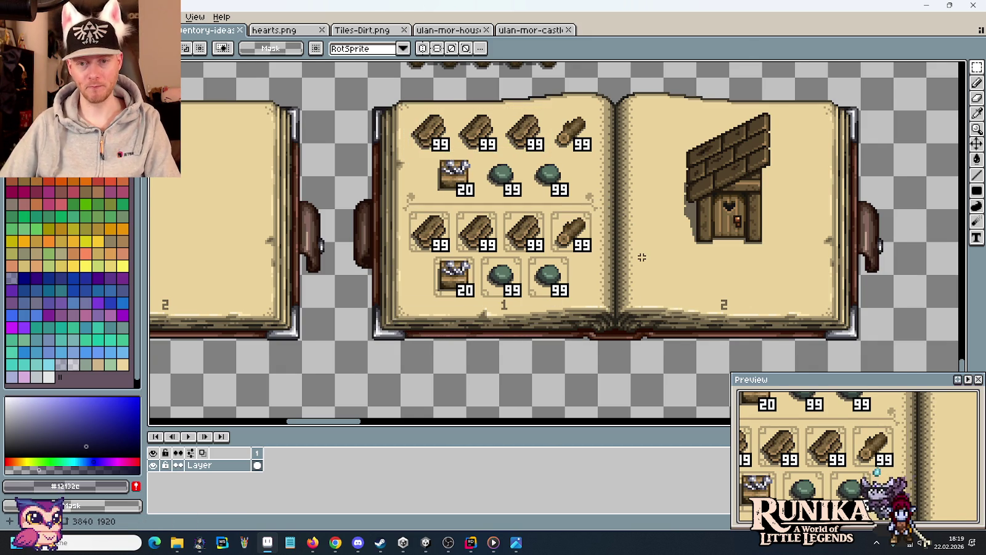
{"action": "scroll", "coordinate": [642, 258], "scroll_direction": "down", "scroll_amount": 2}
{"action": "left_click_drag", "start_coordinate": [655, 180], "coordinate": [719, 264]}
{"action": "left_click", "coordinate": [784, 277]}
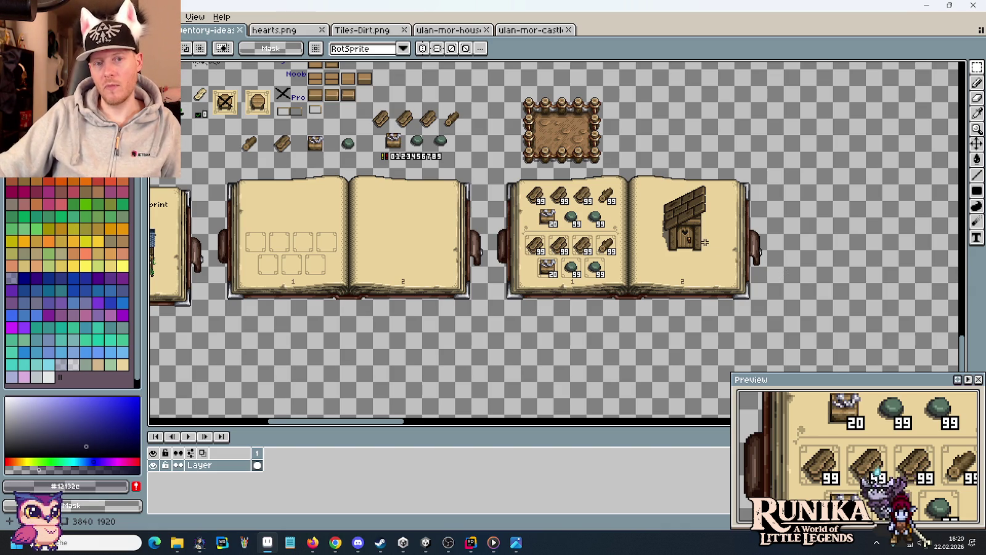
{"action": "left_click_drag", "start_coordinate": [600, 161], "coordinate": [521, 86]}
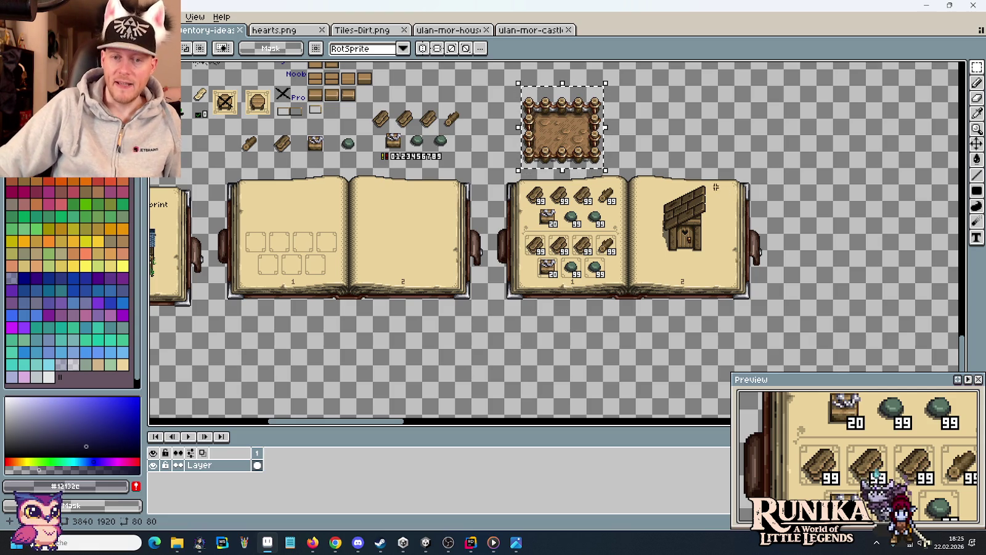
{"action": "left_click_drag", "start_coordinate": [639, 179], "coordinate": [731, 273]}
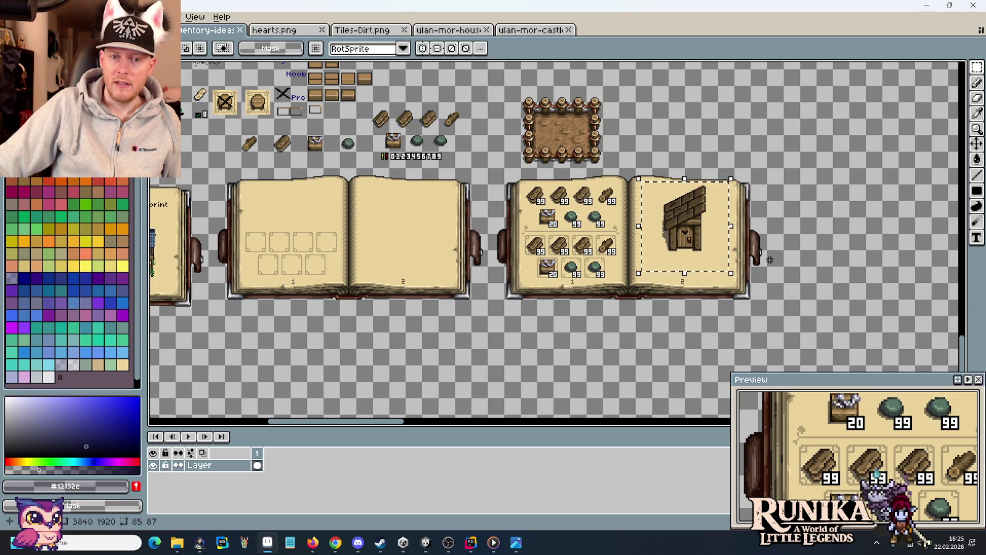
{"action": "left_click", "coordinate": [770, 260]}
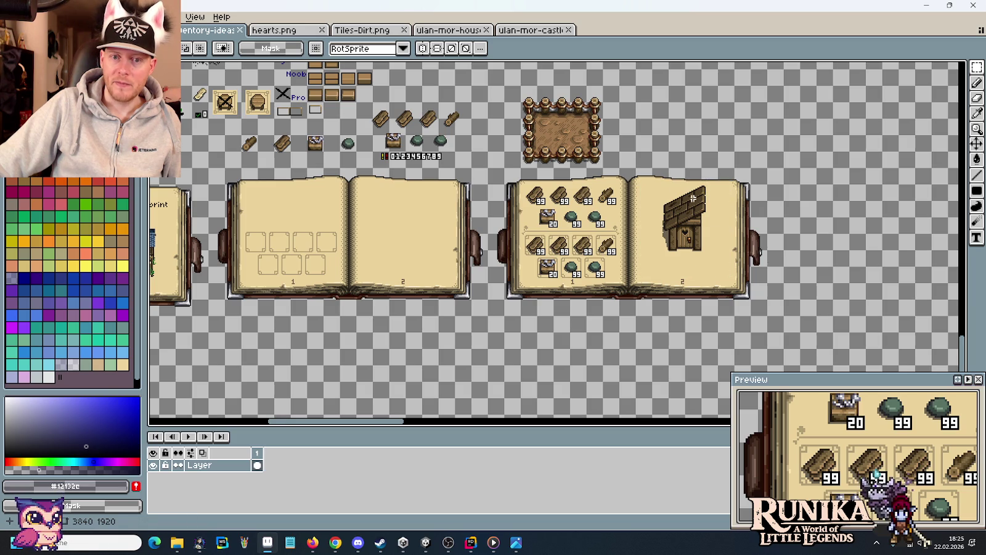
{"action": "left_click_drag", "start_coordinate": [643, 181], "coordinate": [725, 263]}
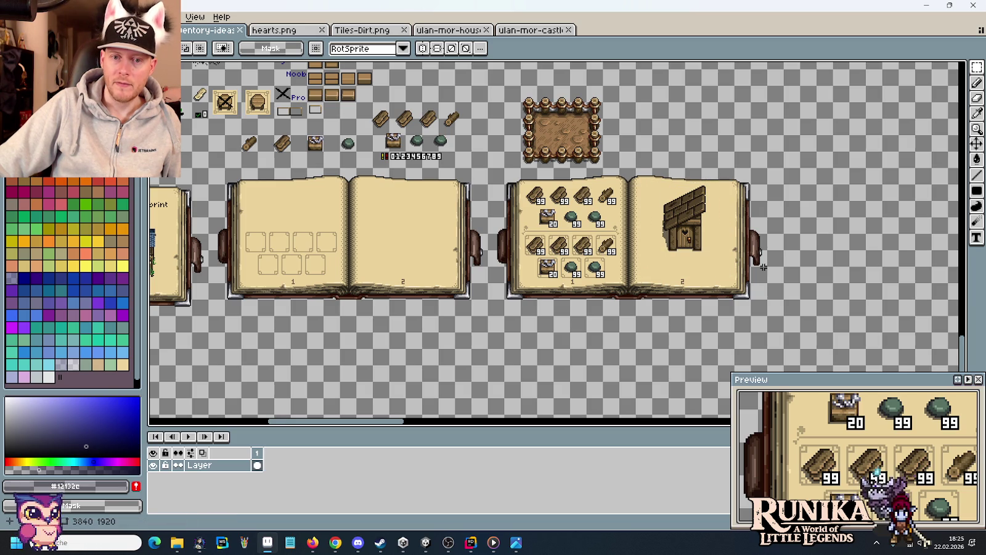
{"action": "left_click_drag", "start_coordinate": [639, 179], "coordinate": [716, 265]}
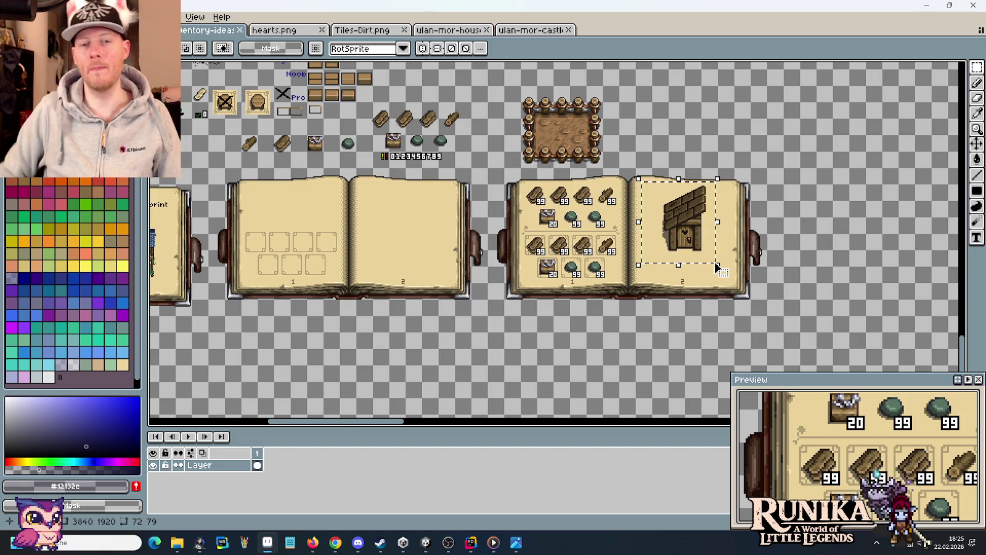
{"action": "left_click", "coordinate": [716, 266]}
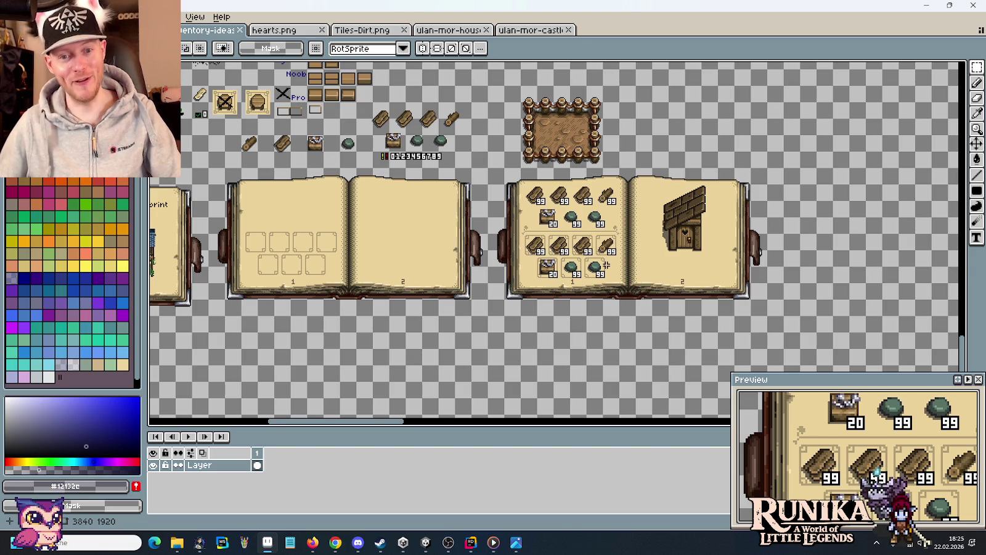
{"action": "left_click_drag", "start_coordinate": [523, 229], "coordinate": [624, 284]}
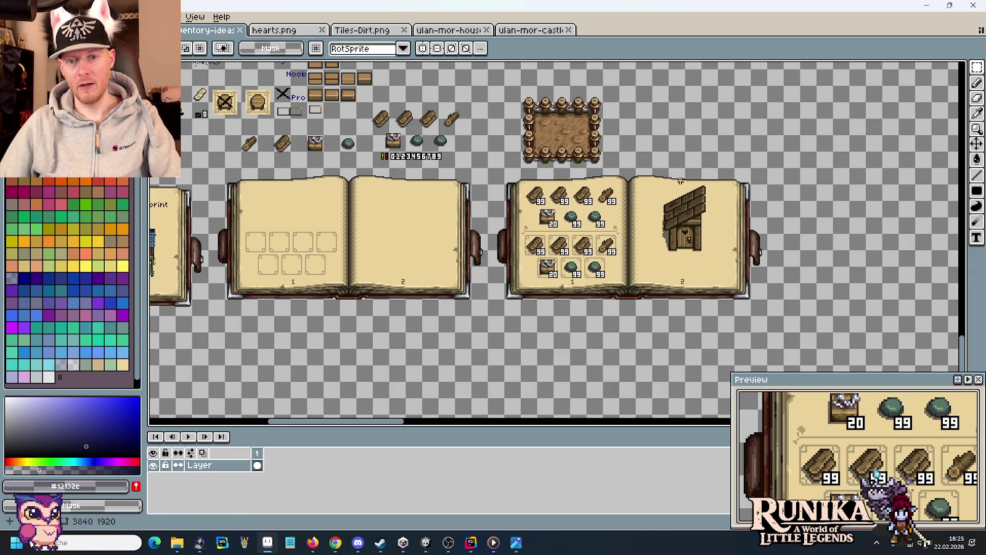
{"action": "left_click_drag", "start_coordinate": [641, 175], "coordinate": [715, 281]}
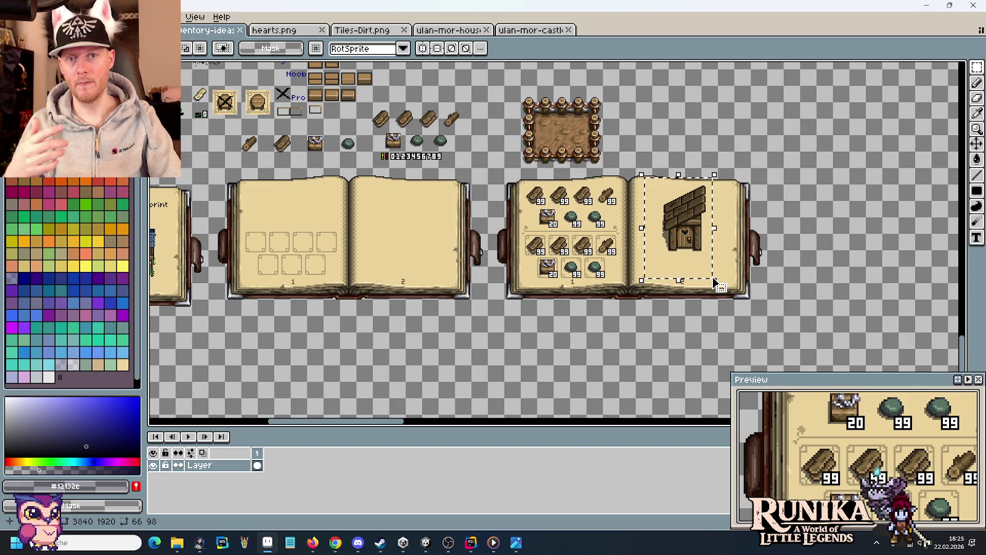
{"action": "left_click", "coordinate": [736, 259]}
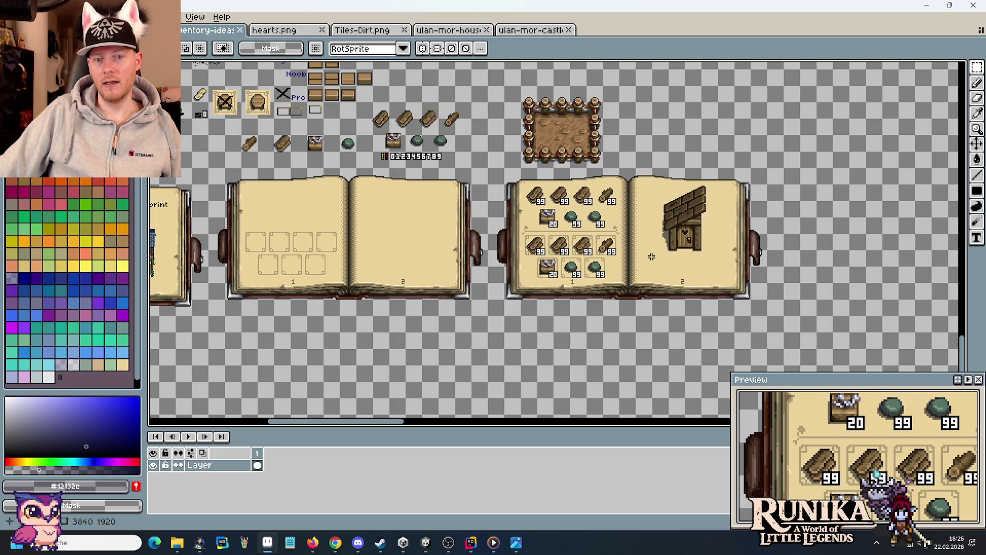
{"action": "left_click_drag", "start_coordinate": [647, 256], "coordinate": [723, 277]}
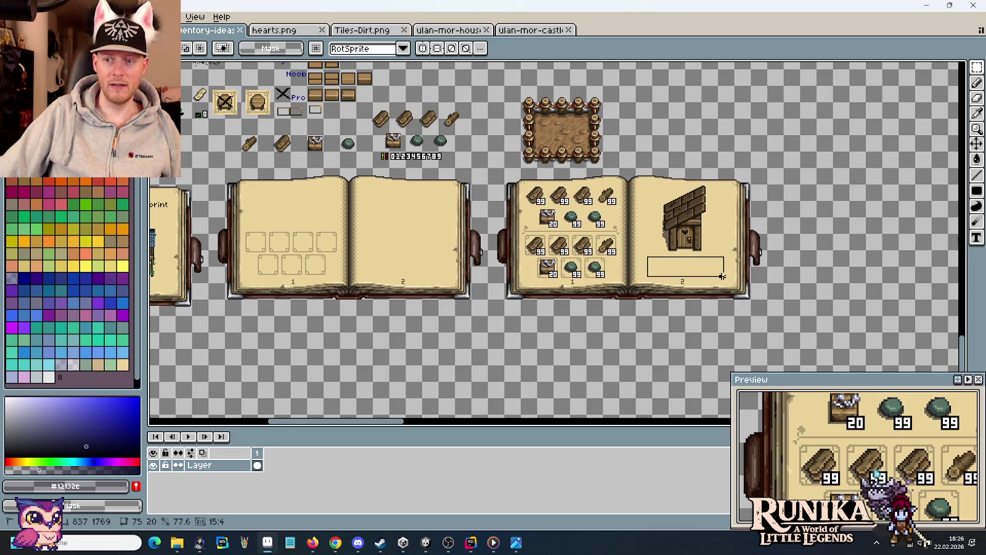
{"action": "left_click", "coordinate": [663, 255]}
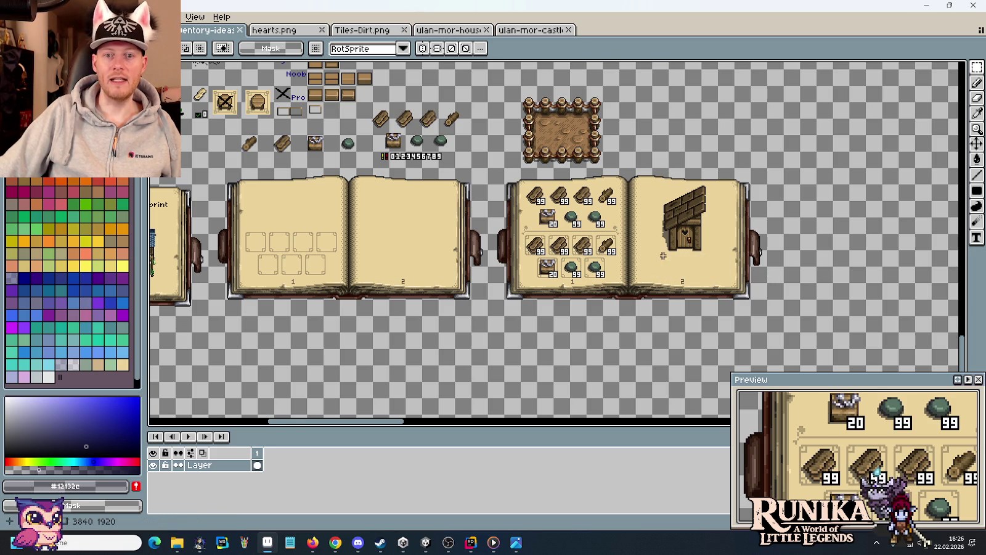
{"action": "left_click_drag", "start_coordinate": [644, 254], "coordinate": [670, 279]}
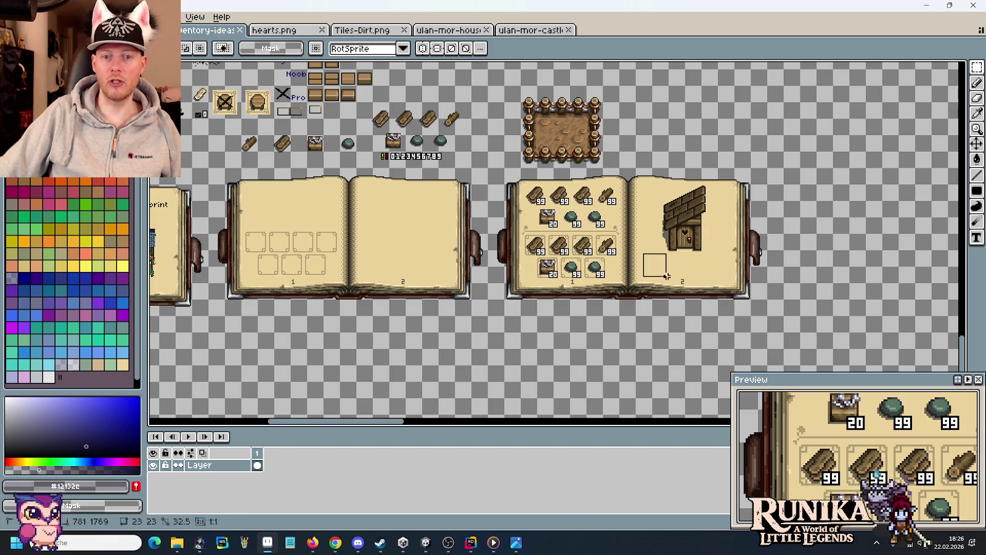
{"action": "left_click", "coordinate": [702, 275]}
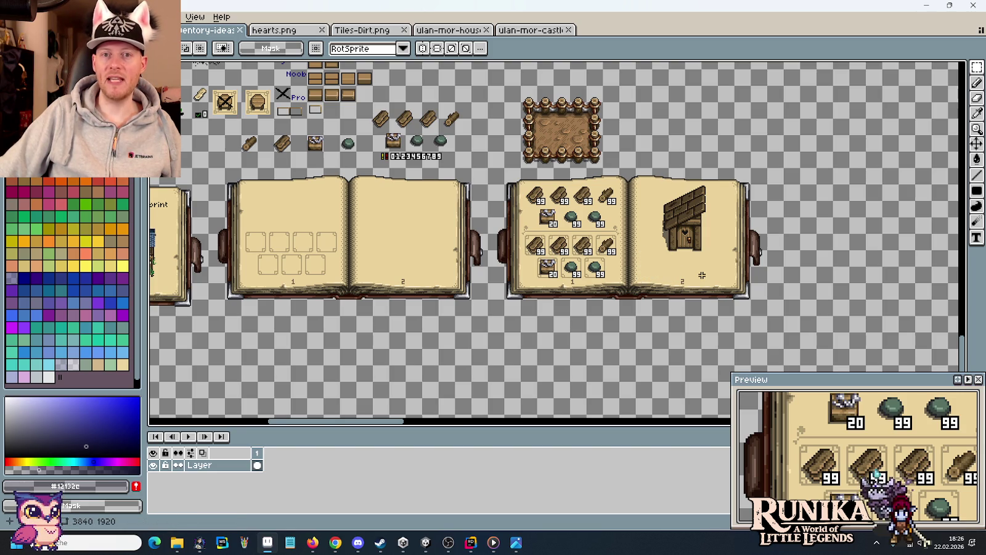